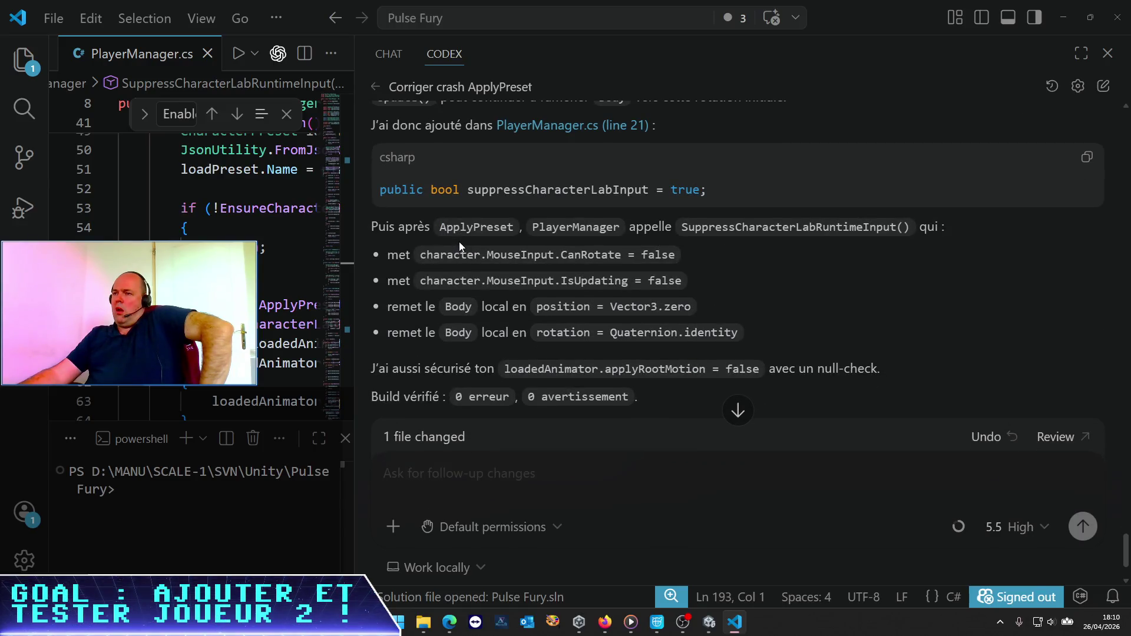
{"action": "scroll", "coordinate": [459, 246], "scroll_direction": "down", "scroll_amount": 2}
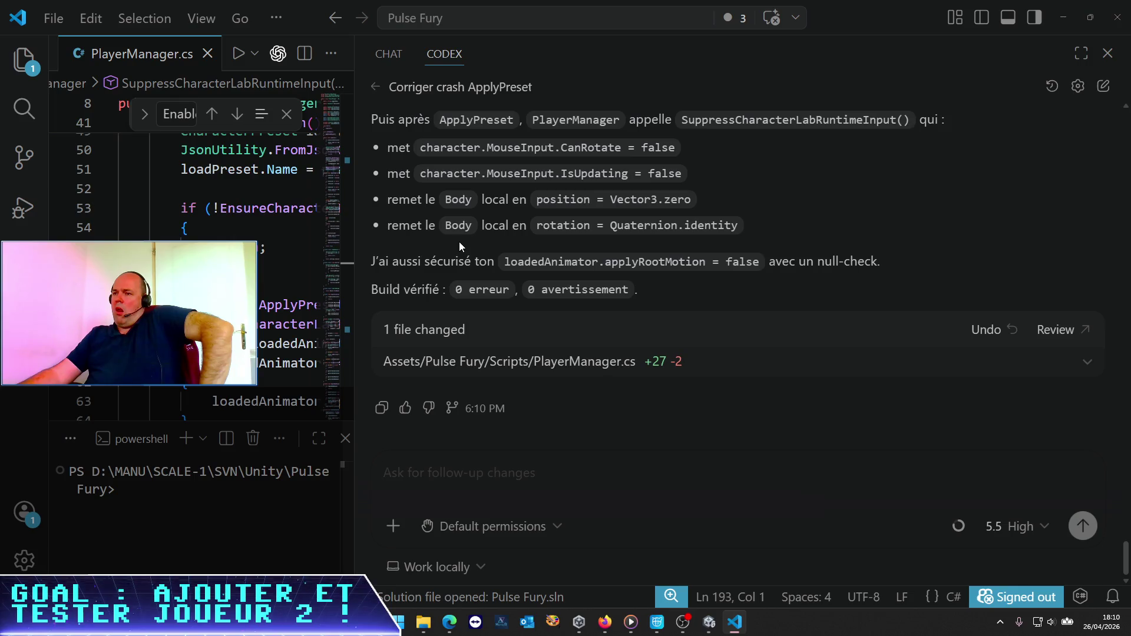
Step: Read Codex's PlayerManager.cs crash-fix summary (+27 −2, clean build), then go back to Unity
{"action": "key", "text": "alt+Tab"}
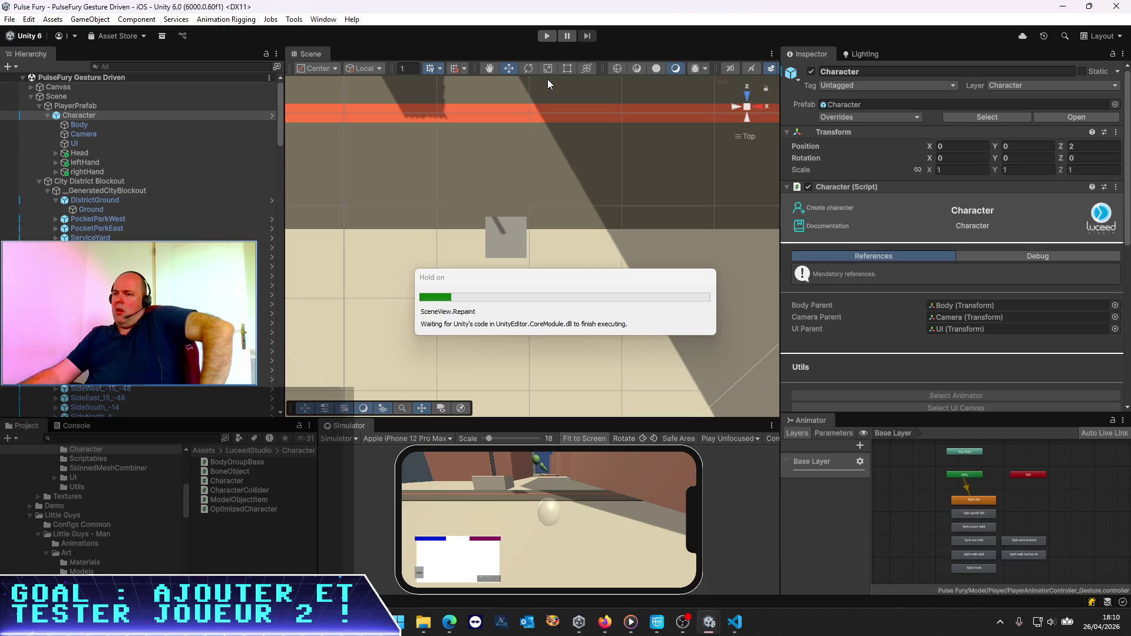
Step: Play-test the scene, inspect Body's spawned Guys_ManTall_Base(Clone), then stop and return to VS Code
{"action": "left_click", "coordinate": [547, 37]}
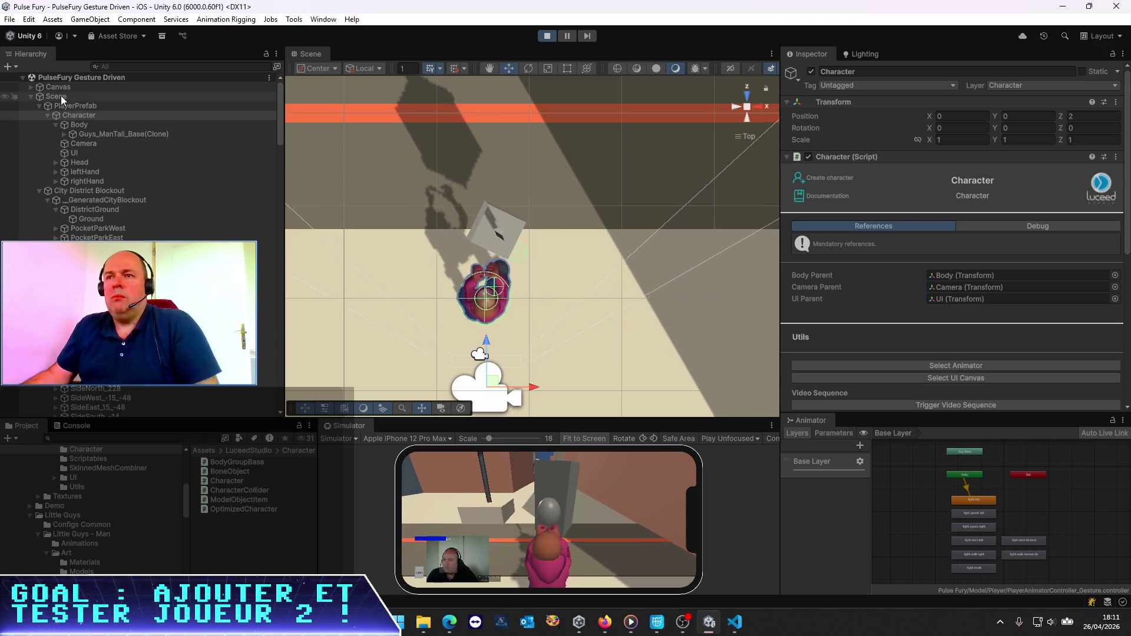
{"action": "left_click", "coordinate": [70, 126]}
{"action": "left_click", "coordinate": [86, 136]}
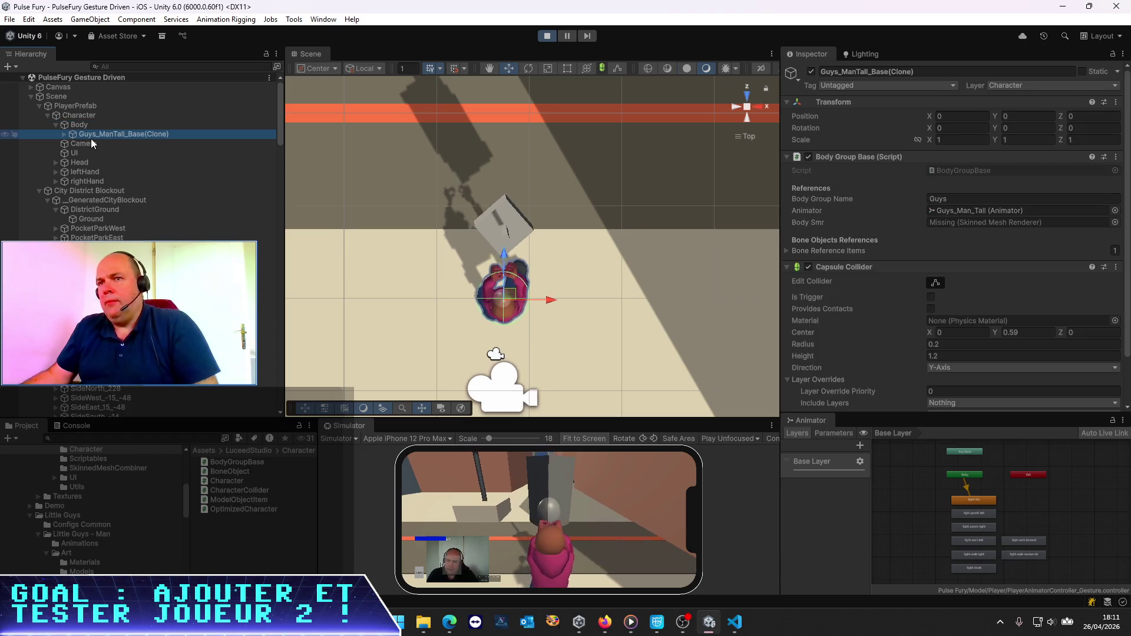
{"action": "scroll", "coordinate": [885, 277], "scroll_direction": "down", "scroll_amount": 3}
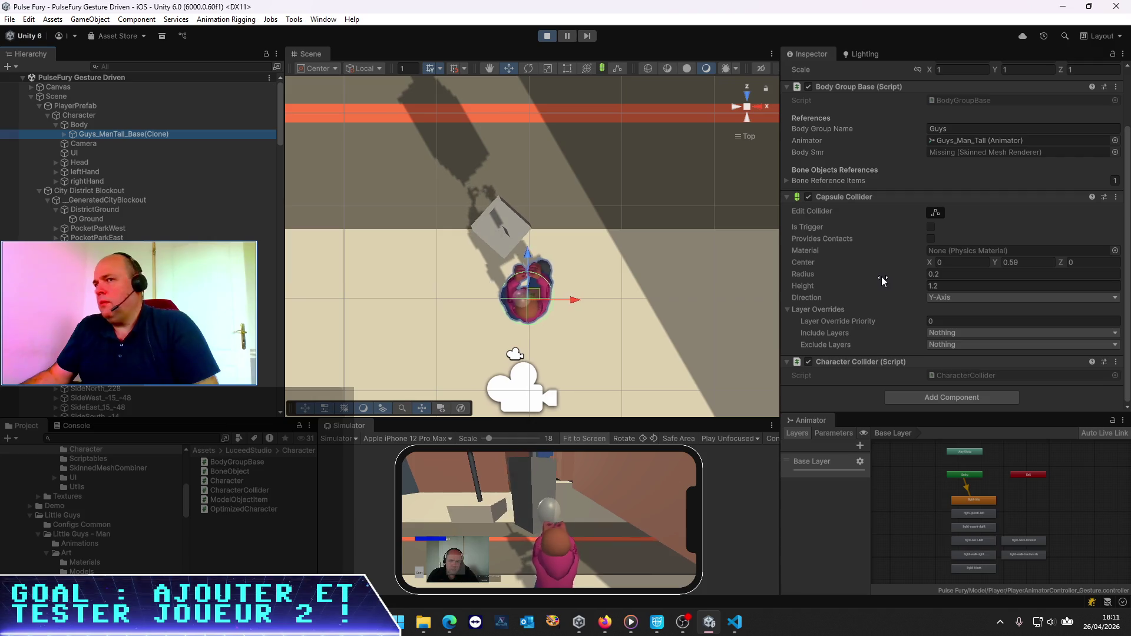
{"action": "scroll", "coordinate": [881, 277], "scroll_direction": "up", "scroll_amount": 3}
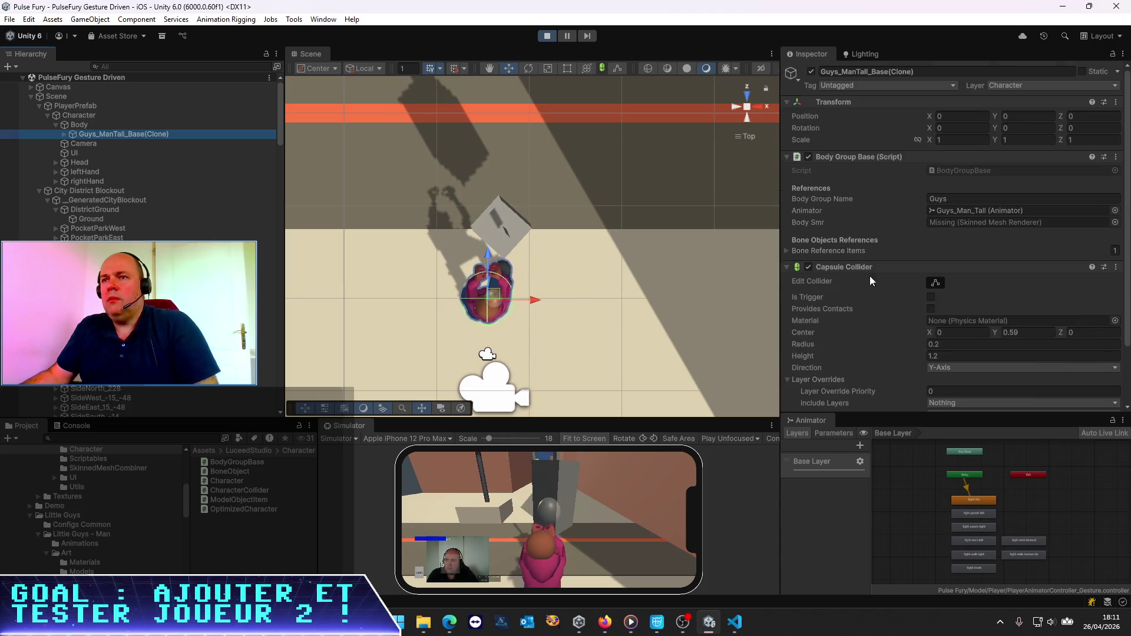
{"action": "left_click", "coordinate": [547, 36]}
{"action": "left_click", "coordinate": [734, 622]}
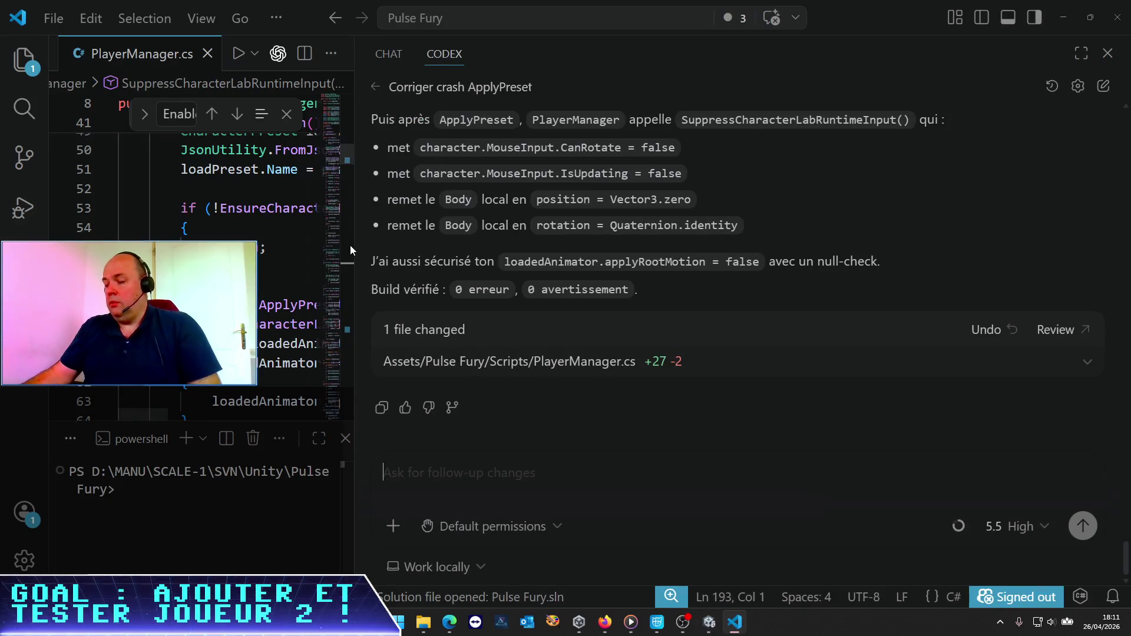
Step: Zoom out VS Code, widen the code area over the Codex panel, and browse PlayerManager.cs
{"action": "key", "text": "ctrl+minus"}
{"action": "key", "text": "ctrl+minus"}
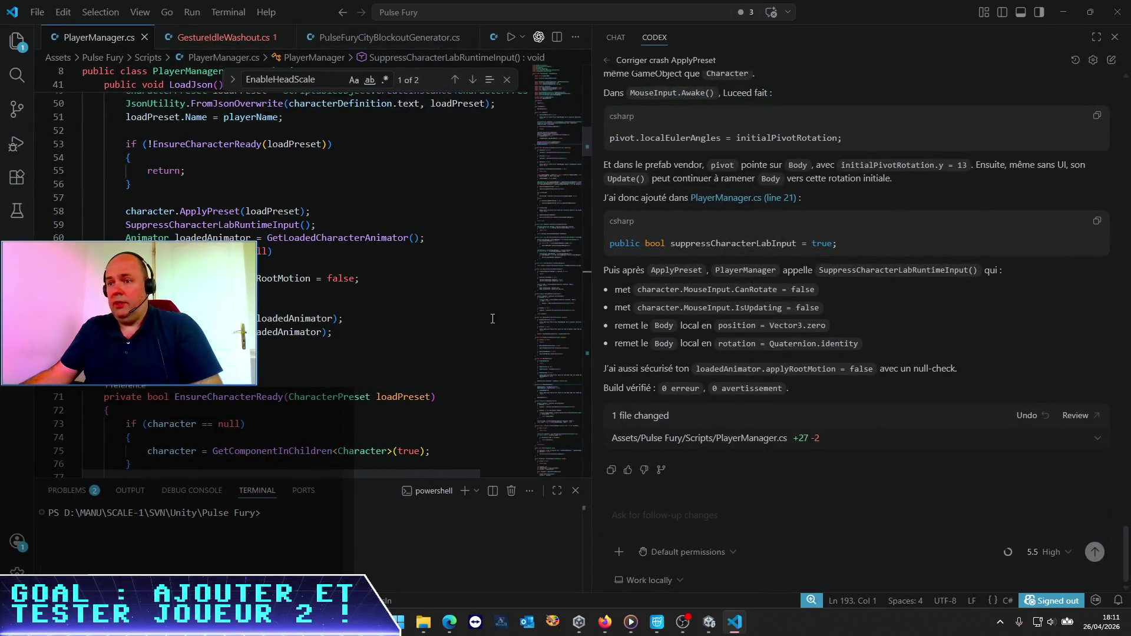
{"action": "left_click_drag", "start_coordinate": [592, 277], "coordinate": [767, 277]}
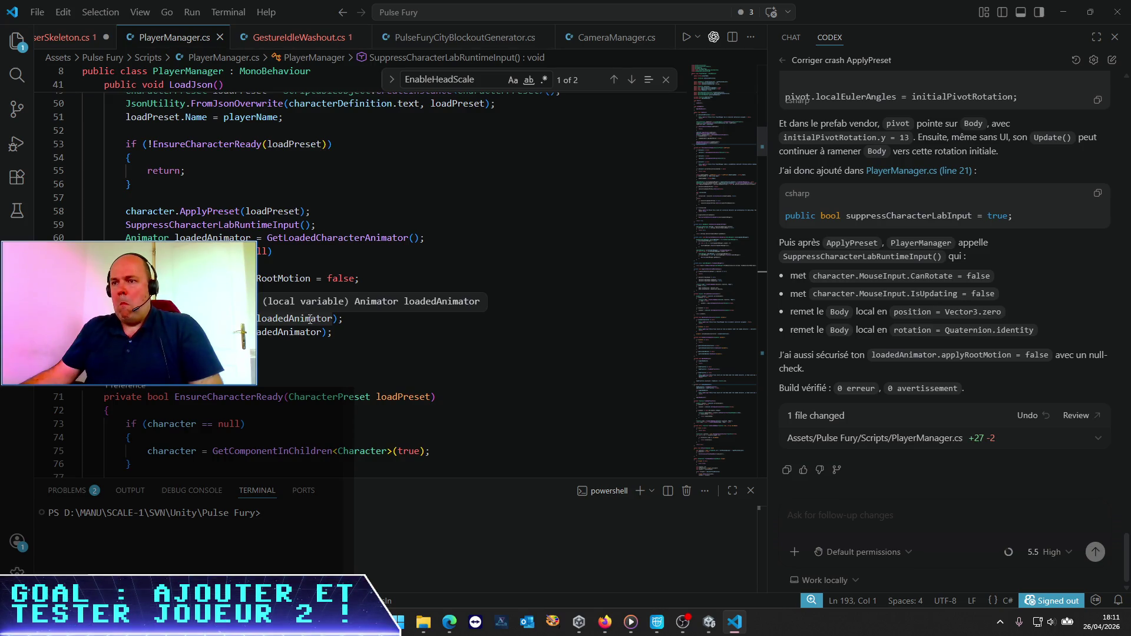
{"action": "scroll", "coordinate": [309, 318], "scroll_direction": "up", "scroll_amount": 3}
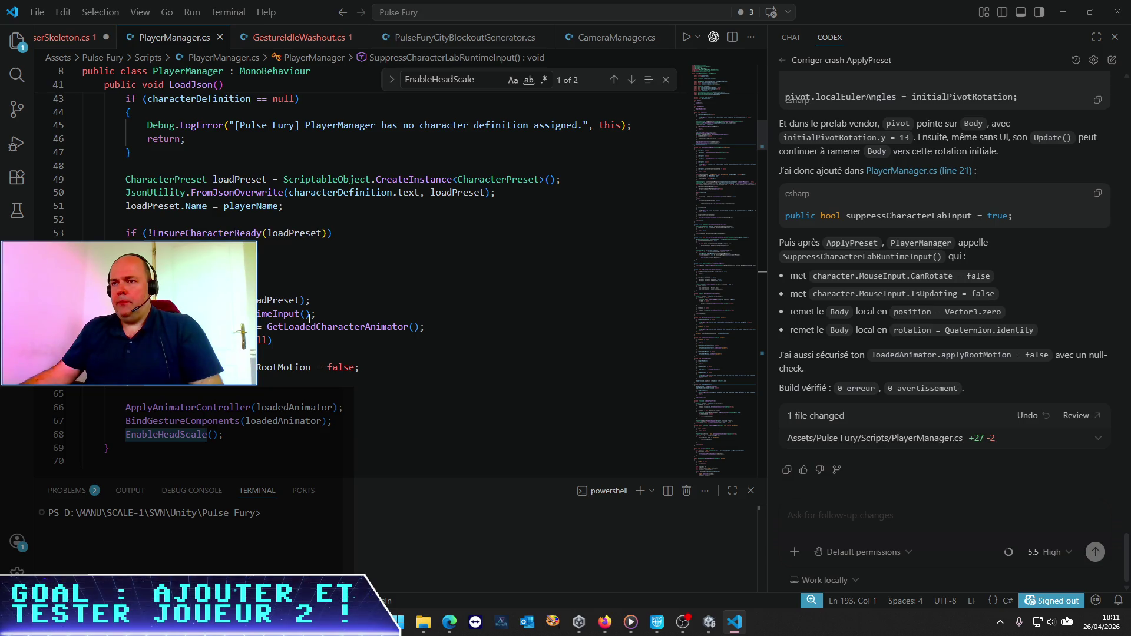
{"action": "scroll", "coordinate": [309, 318], "scroll_direction": "up", "scroll_amount": 3}
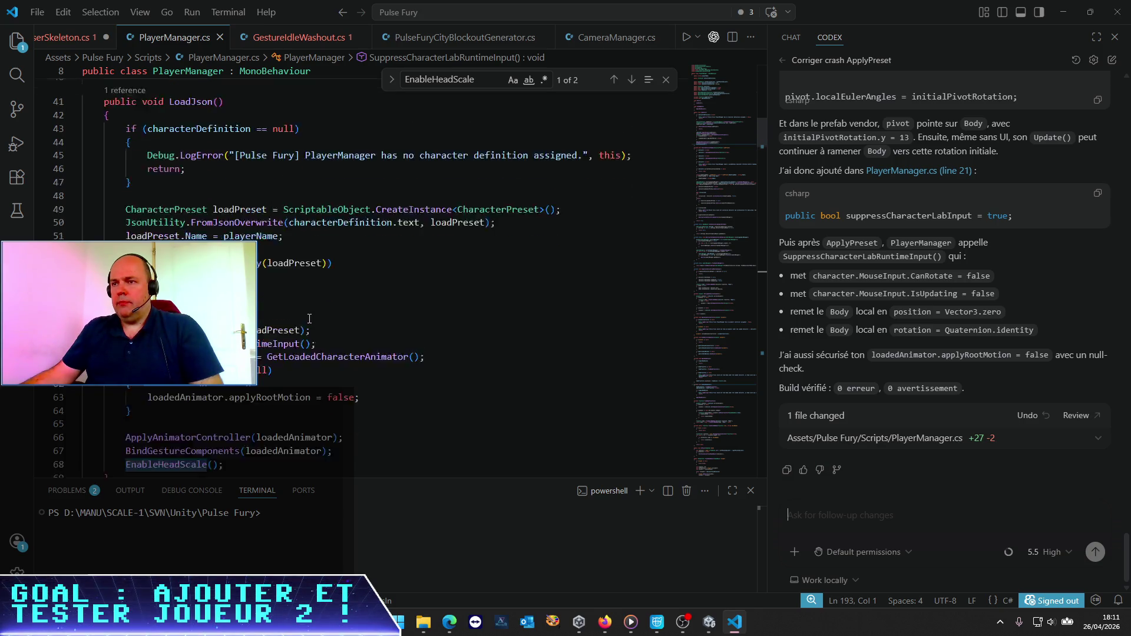
{"action": "scroll", "coordinate": [309, 318], "scroll_direction": "down", "scroll_amount": 2}
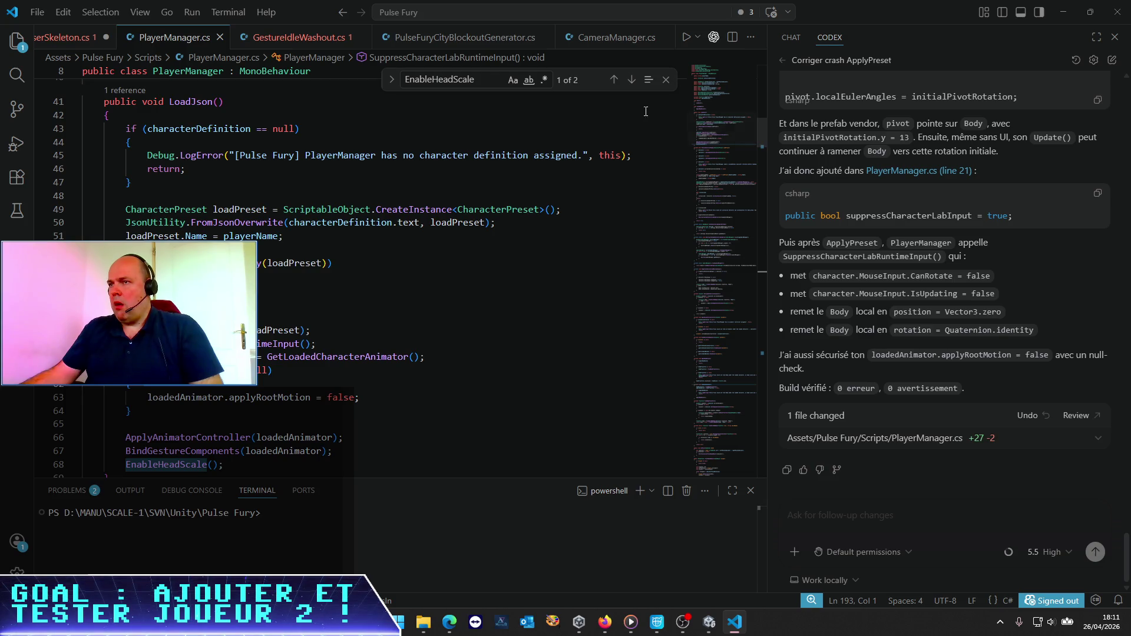
{"action": "left_click", "coordinate": [318, 57]}
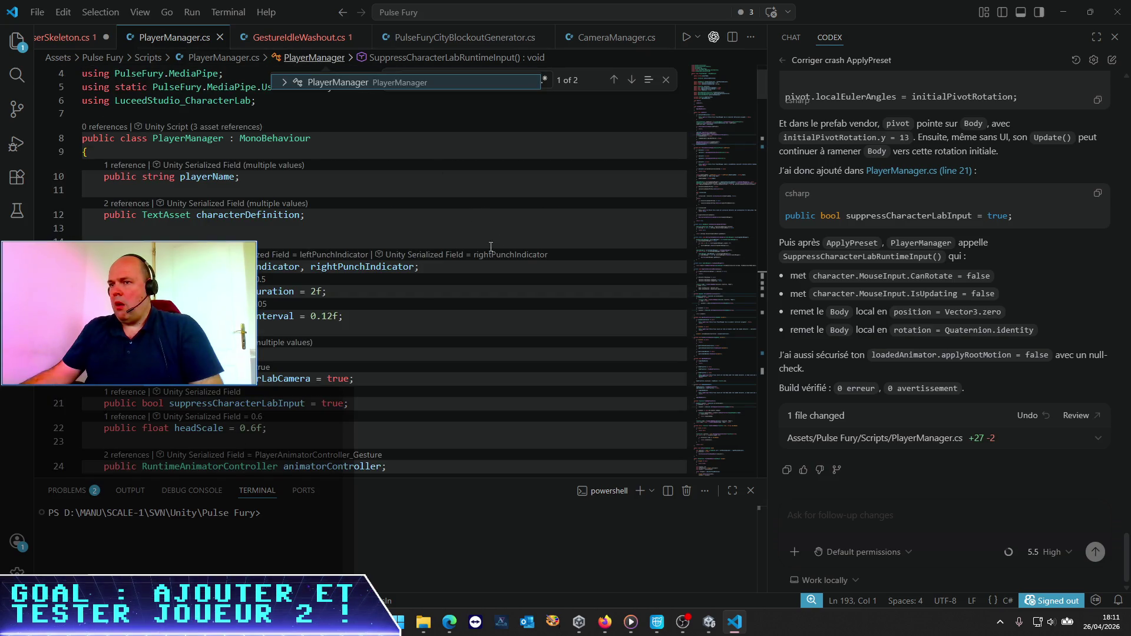
{"action": "key", "text": "Escape"}
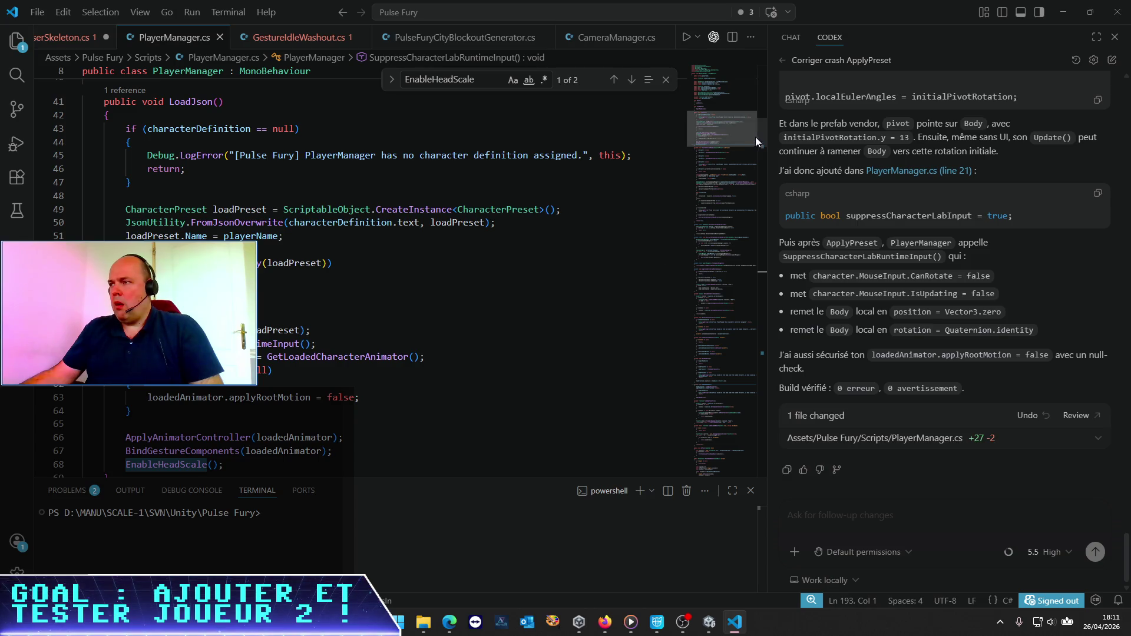
{"action": "left_click_drag", "start_coordinate": [755, 137], "coordinate": [780, 41]}
Step: Find the suppressCharacterLabInput field on line 21 and its check in SuppressCharacterLabRuntimeInput
{"action": "left_click", "coordinate": [195, 134]}
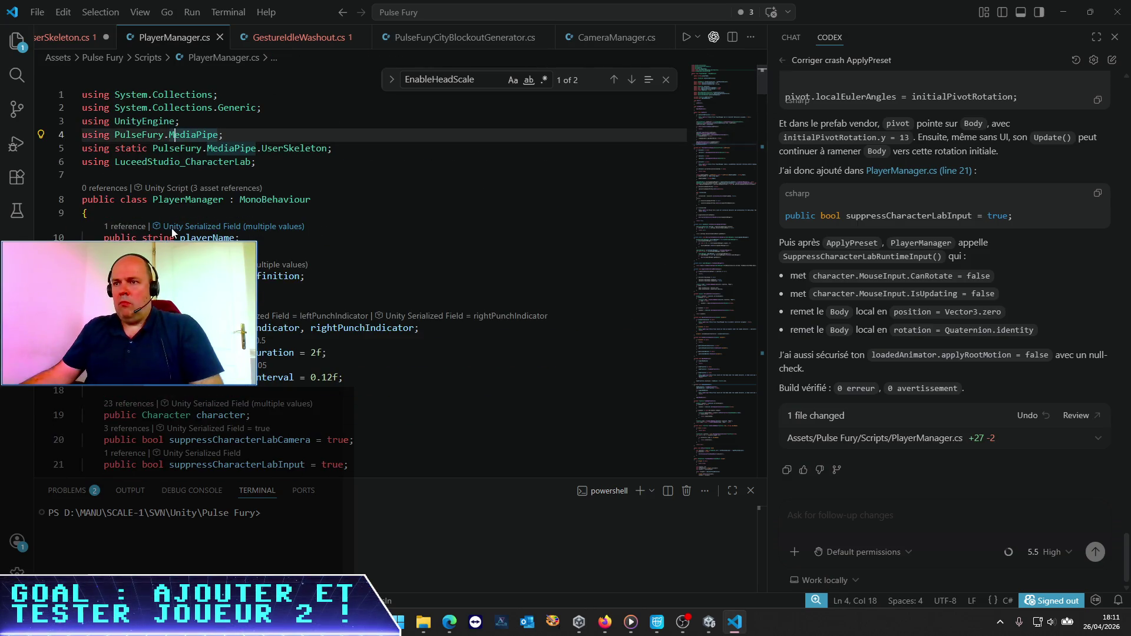
{"action": "left_click", "coordinate": [175, 237]}
{"action": "scroll", "coordinate": [175, 237], "scroll_direction": "down", "scroll_amount": 3}
{"action": "scroll", "coordinate": [247, 277], "scroll_direction": "down", "scroll_amount": 3}
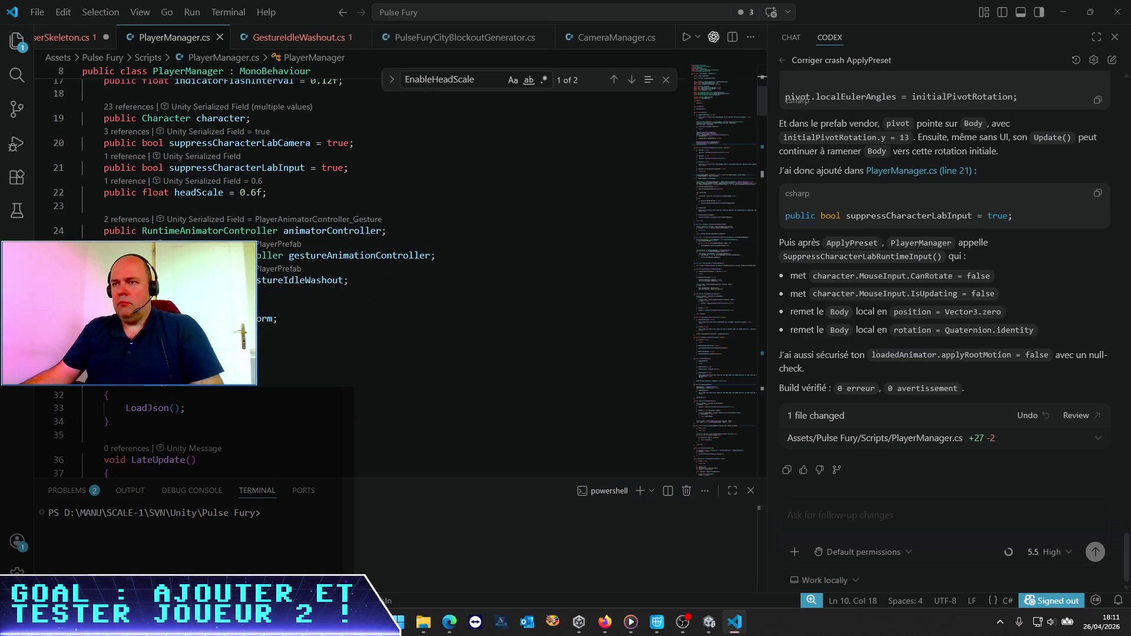
{"action": "scroll", "coordinate": [247, 277], "scroll_direction": "up", "scroll_amount": 1}
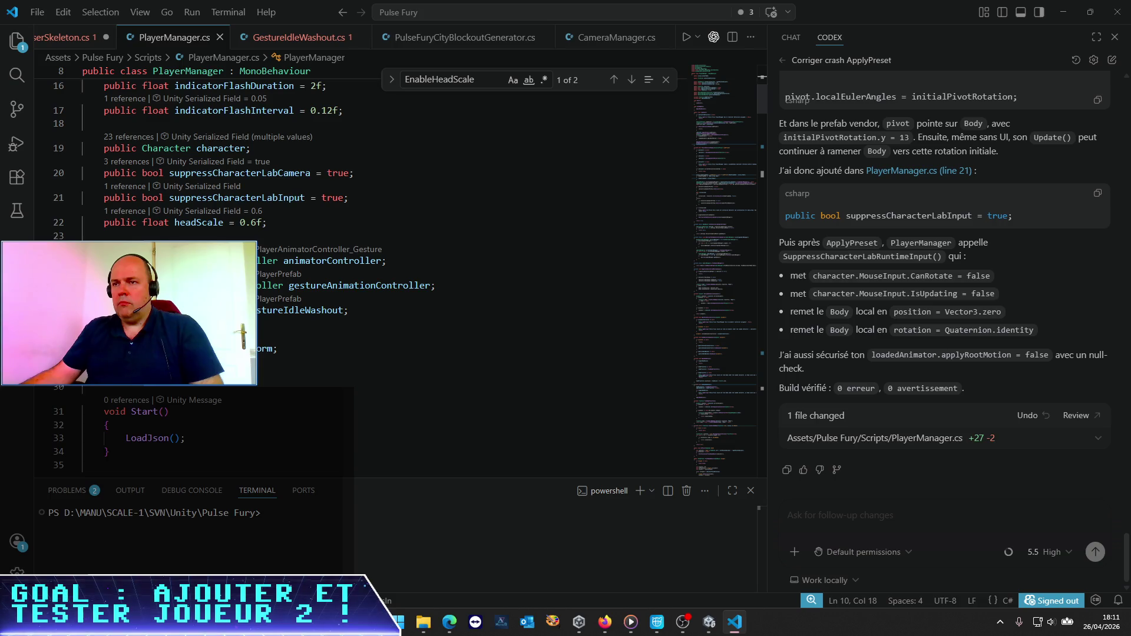
{"action": "double_click", "coordinate": [281, 198]}
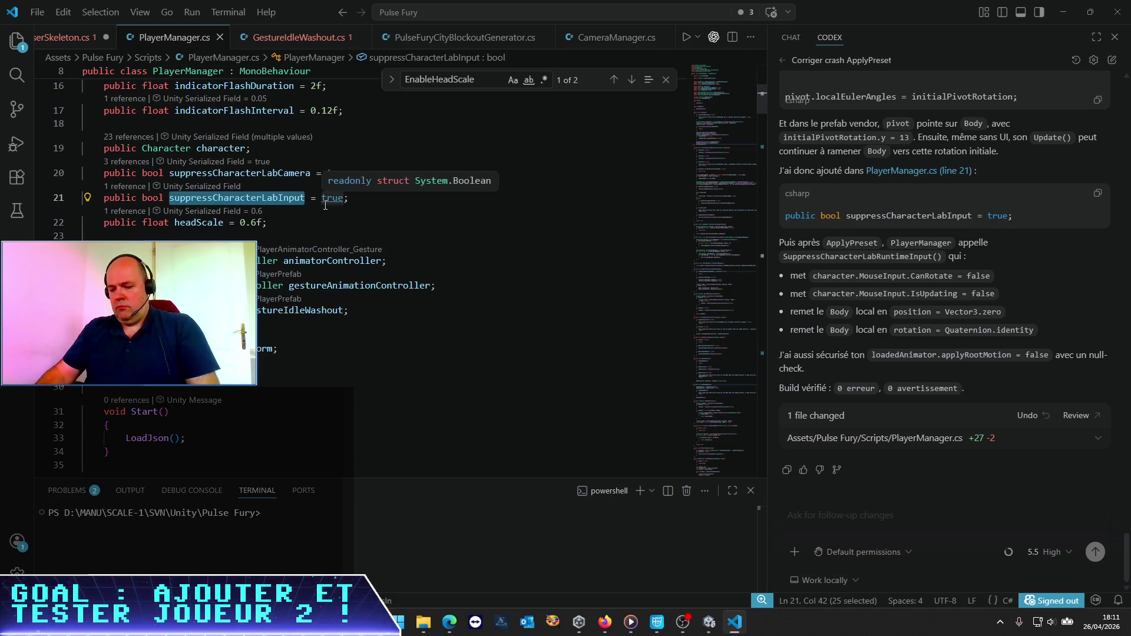
{"action": "key", "text": "ctrl+v"}
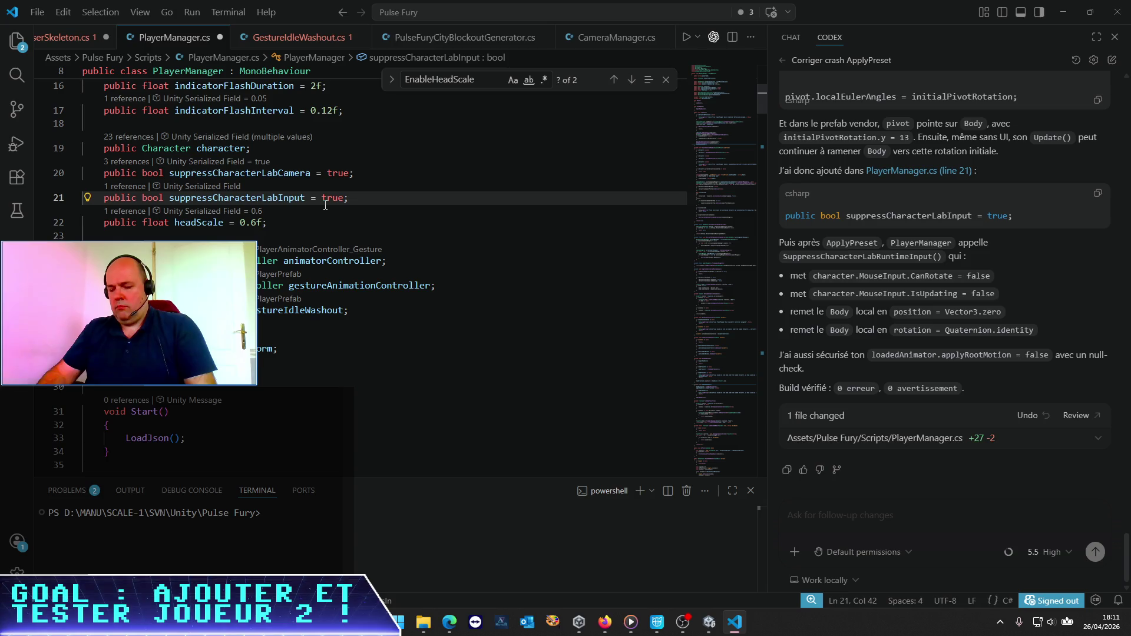
{"action": "key", "text": "ctrl+f"}
{"action": "key", "text": "Return"}
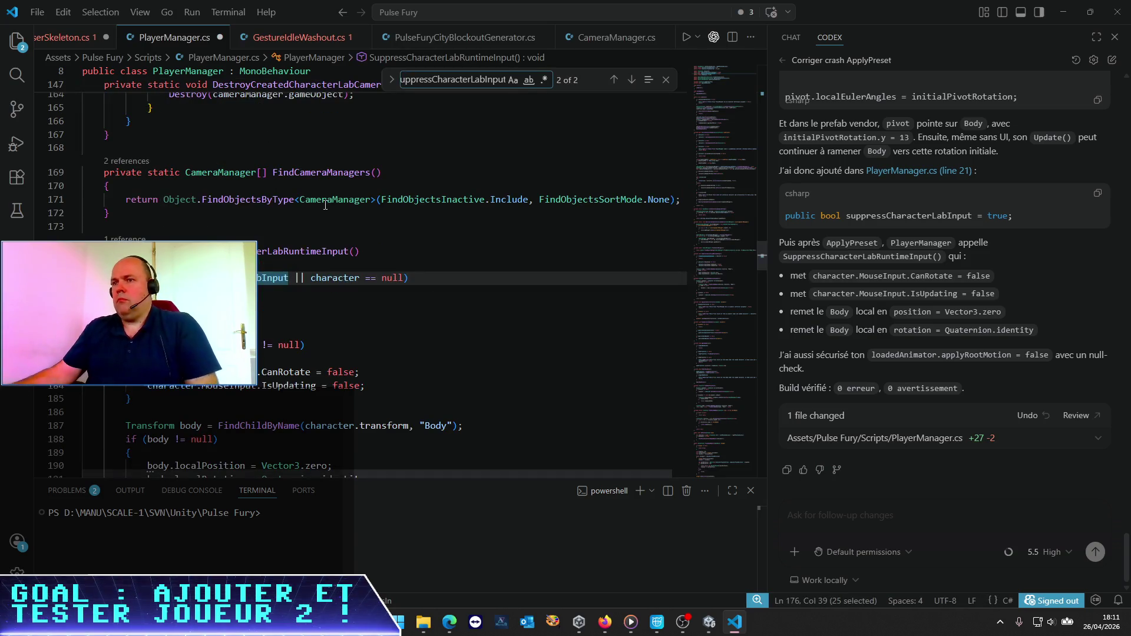
{"action": "key", "text": "Escape"}
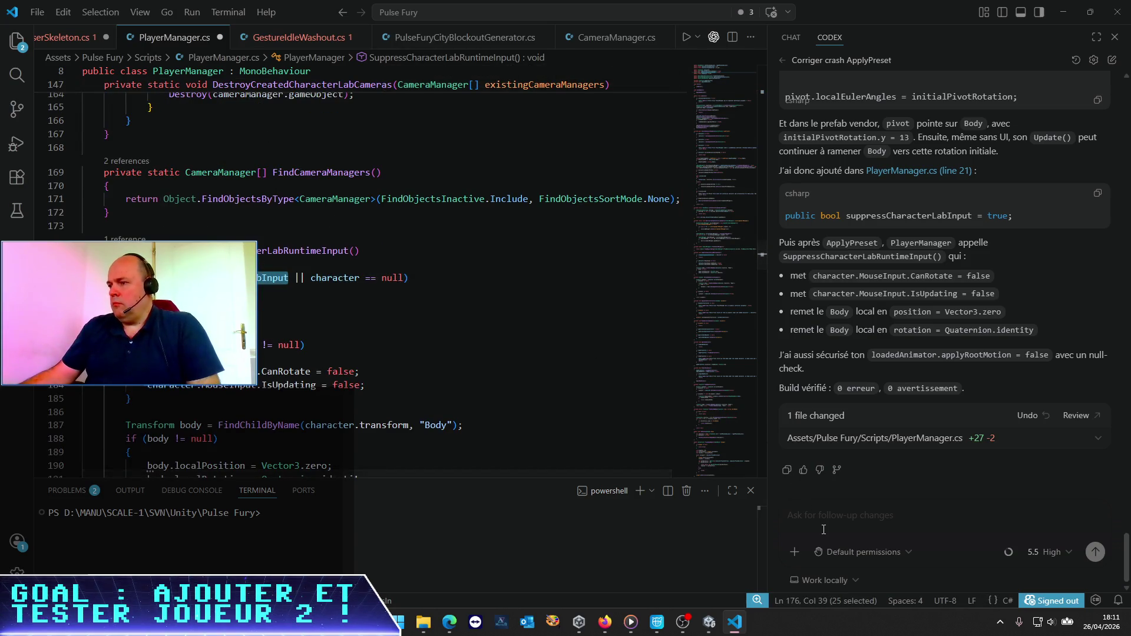
Step: Begin typing a follow-up Codex request about suppressCharacterLabInput, then switch to Unity
{"action": "left_click", "coordinate": [823, 522]}
{"action": "type", "text": "allez dern"}
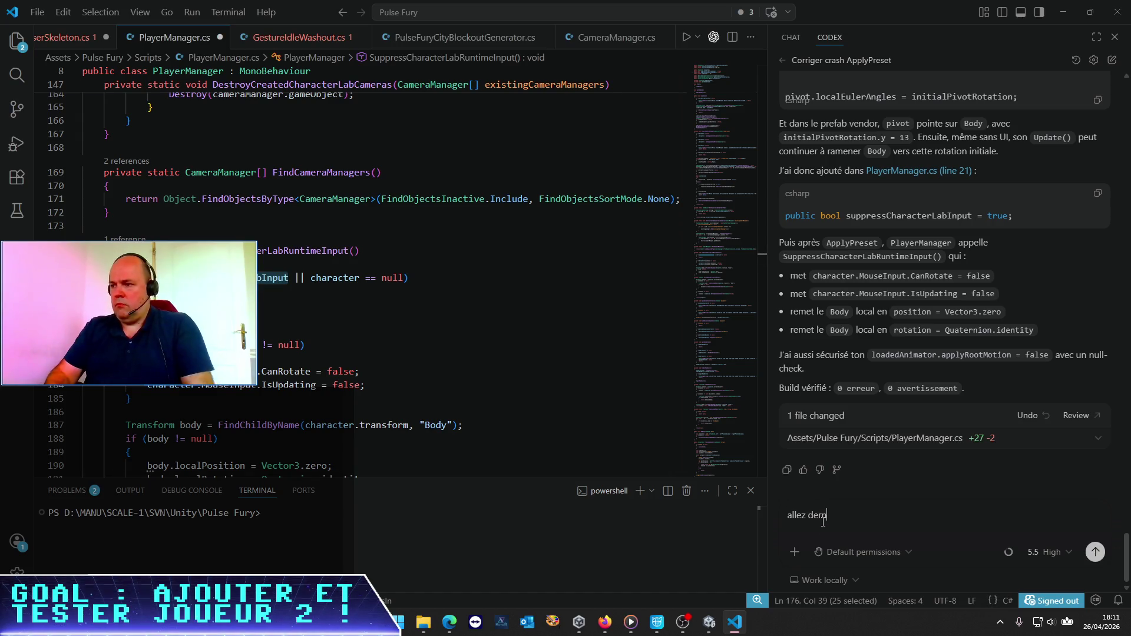
{"action": "type", "text": "ière modif : si \"su"}
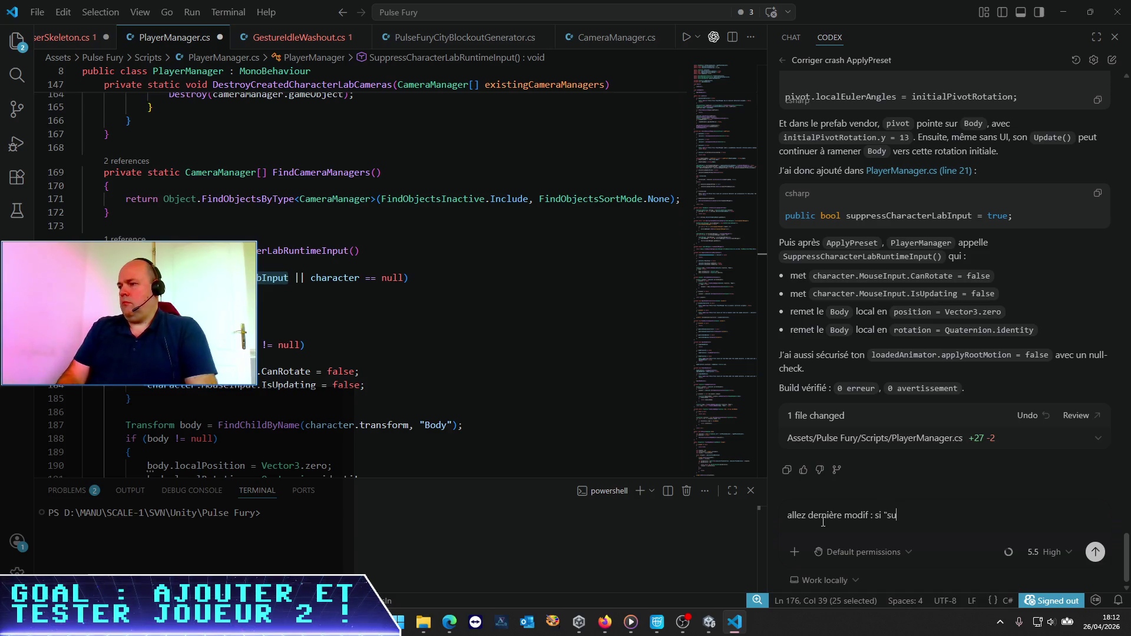
{"action": "type", "text": "ppressCharacterLa"}
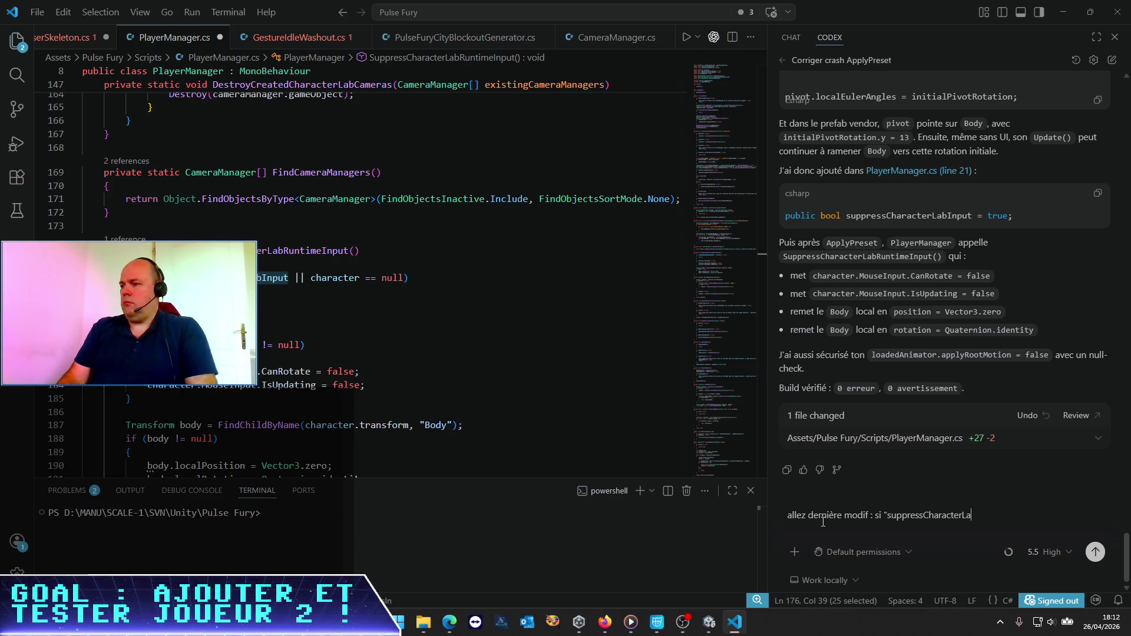
{"action": "type", "text": "bInput\" est à tr"}
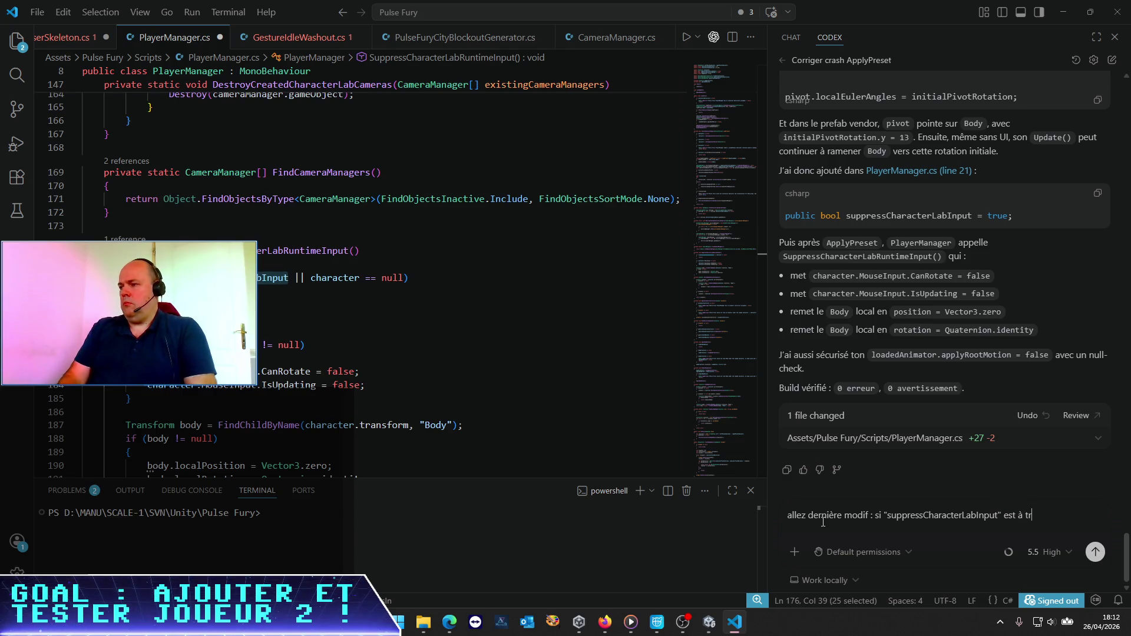
{"action": "type", "text": "drai"}
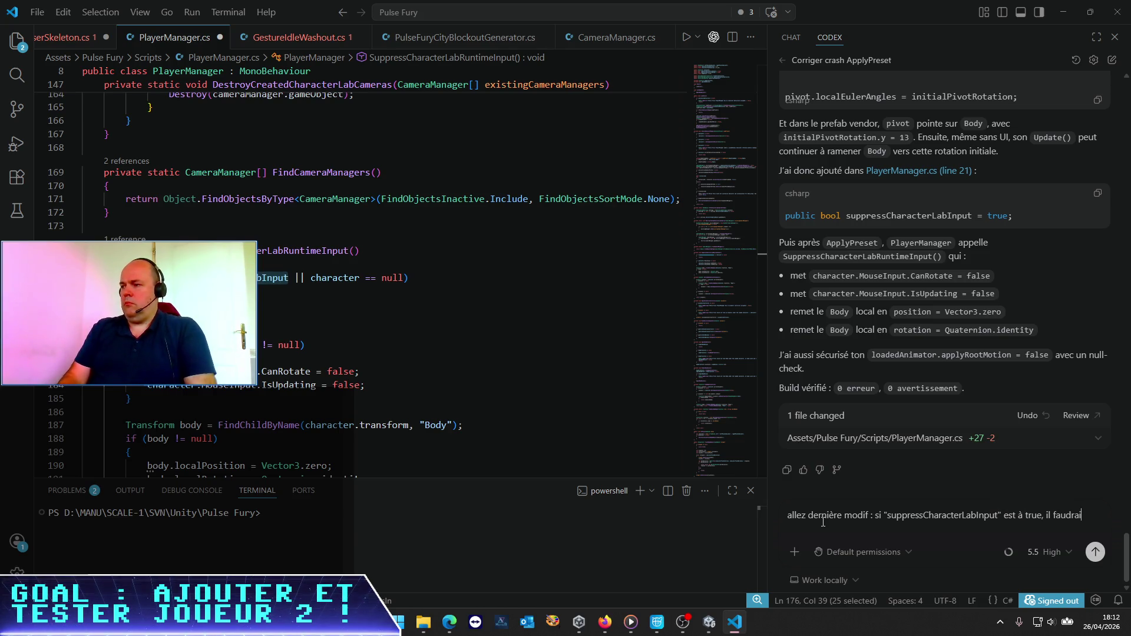
{"action": "type", "text": "t retirer"}
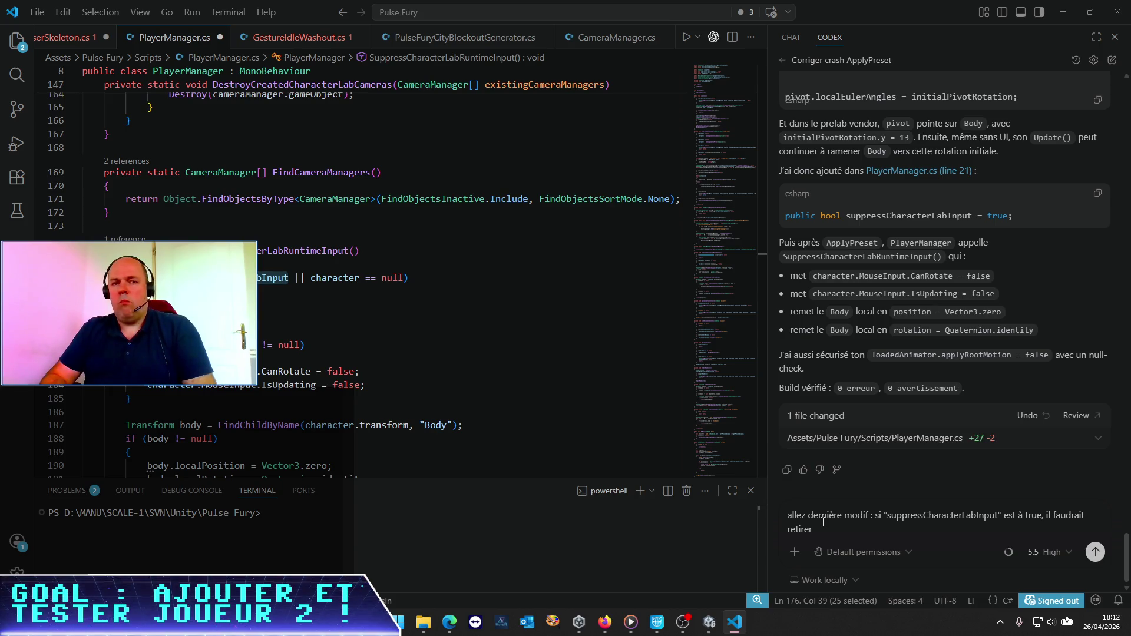
{"action": "key", "text": "alt+Tab"}
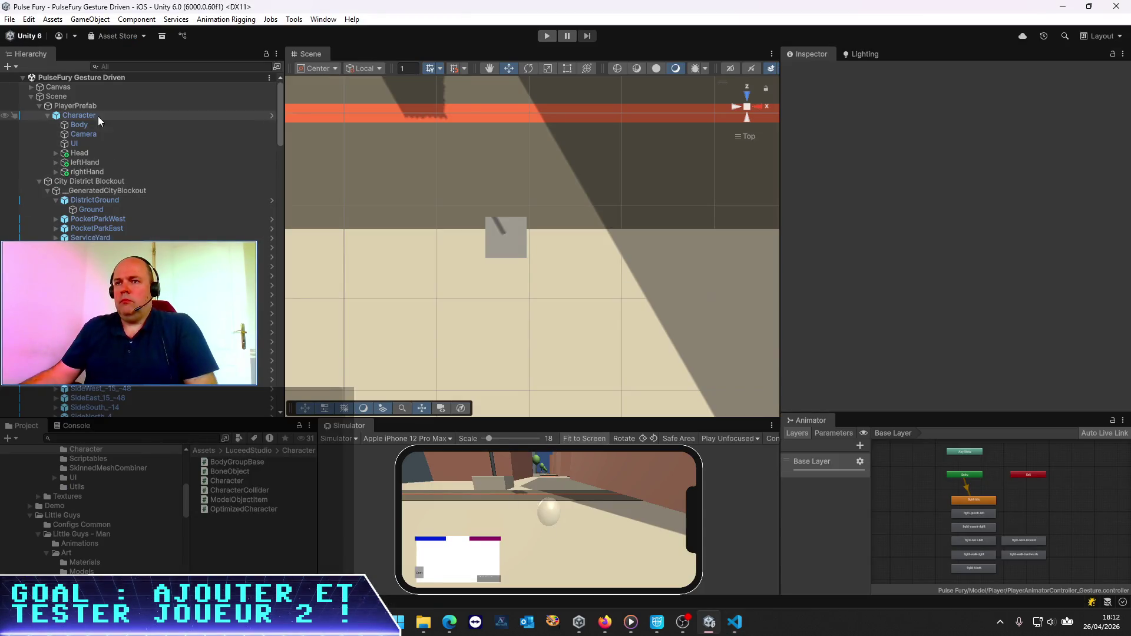
Step: Run the scene and check Guys_ManTall_Base(Clone)'s Capsule Collider and Character Collider, then leave Unity
{"action": "key", "text": "ctrl+p"}
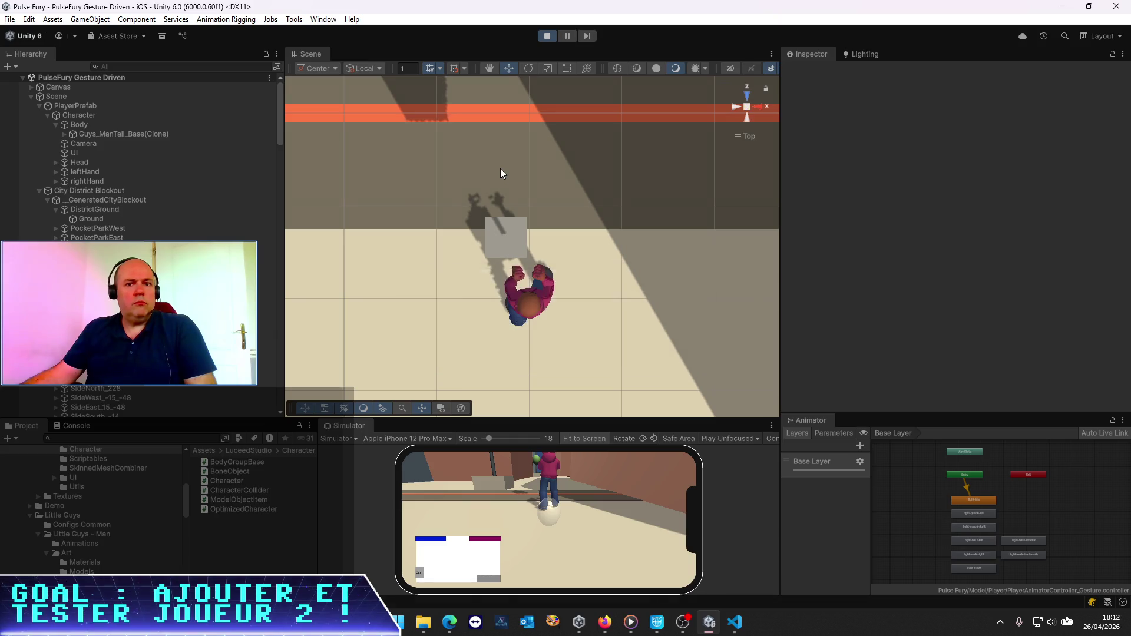
{"action": "left_click", "coordinate": [142, 133]}
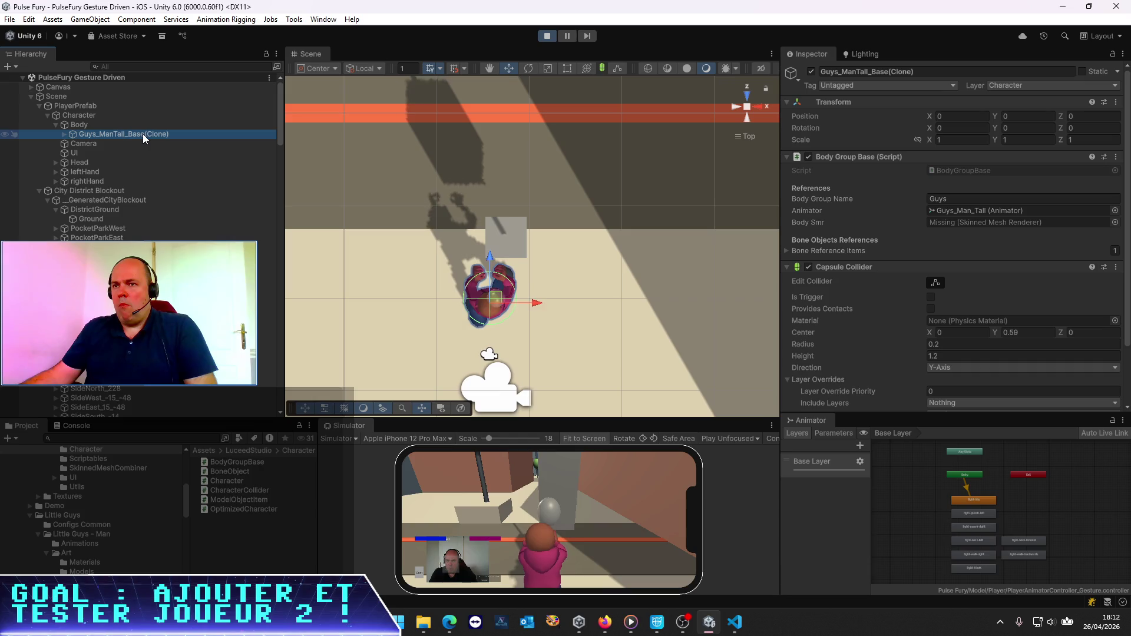
{"action": "key", "text": "alt+Tab"}
{"action": "key", "text": "alt+Tab"}
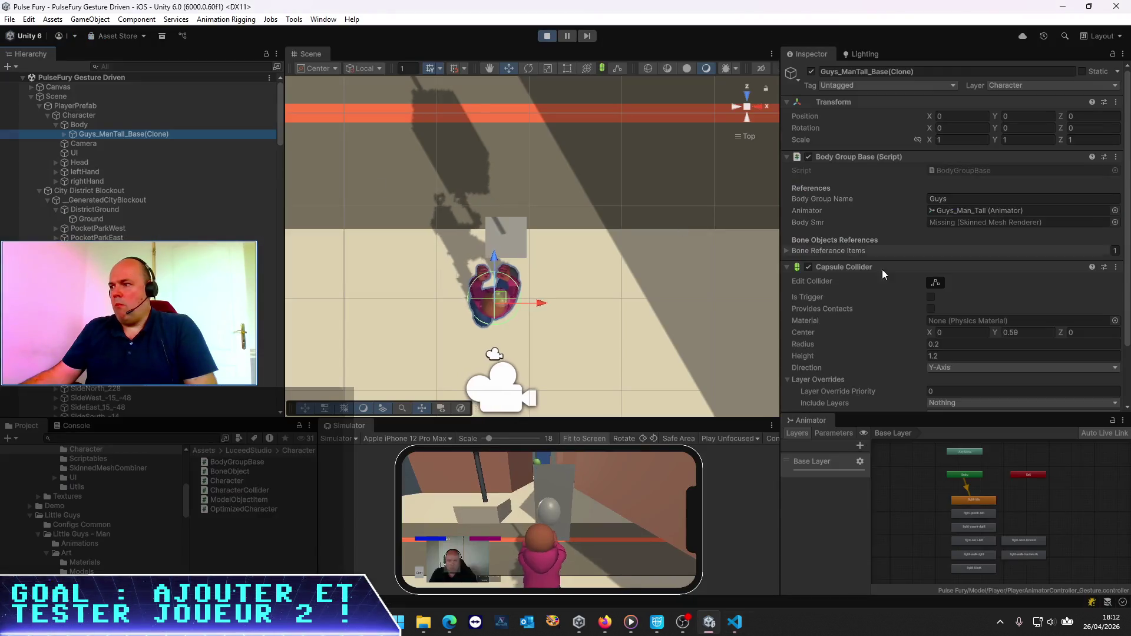
{"action": "scroll", "coordinate": [913, 290], "scroll_direction": "down", "scroll_amount": 3}
{"action": "key", "text": "alt+Tab"}
{"action": "key", "text": "alt+Tab"}
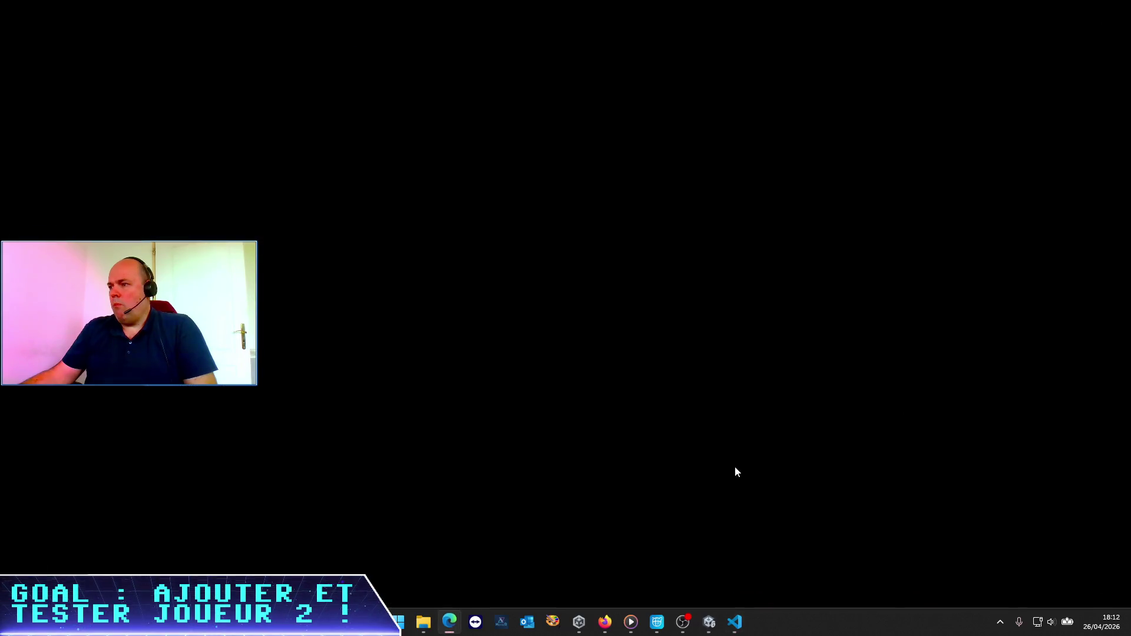
{"action": "key", "text": "alt+Tab"}
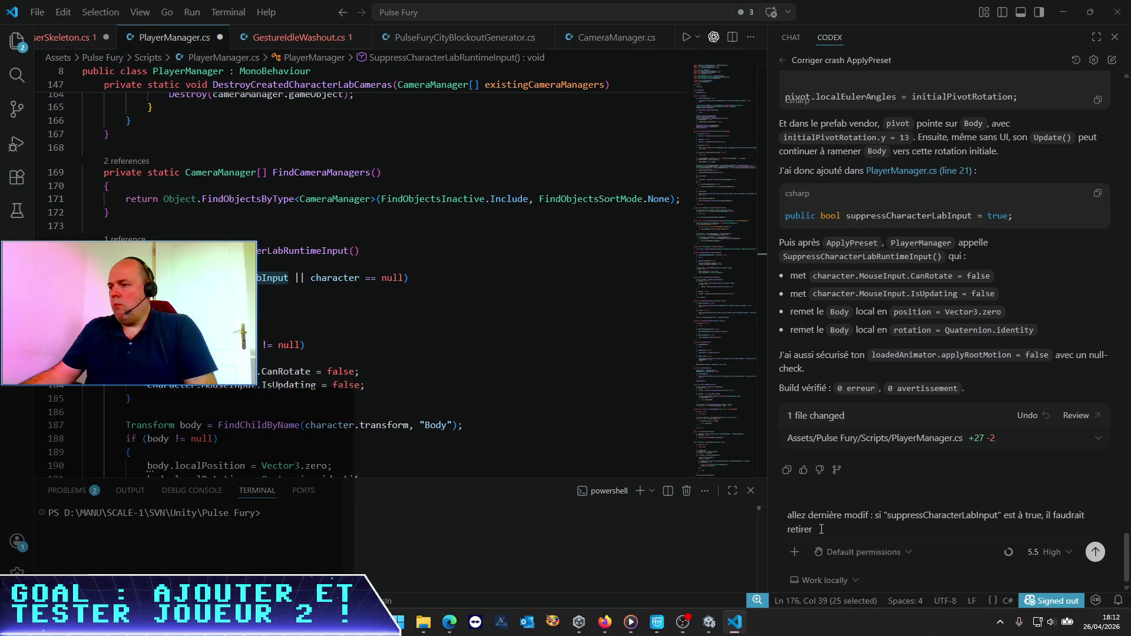
Step: Write and send the Codex request to strip CapsuleCollider and CharacterCollider from Body
{"action": "type", "text": "le Caps"}
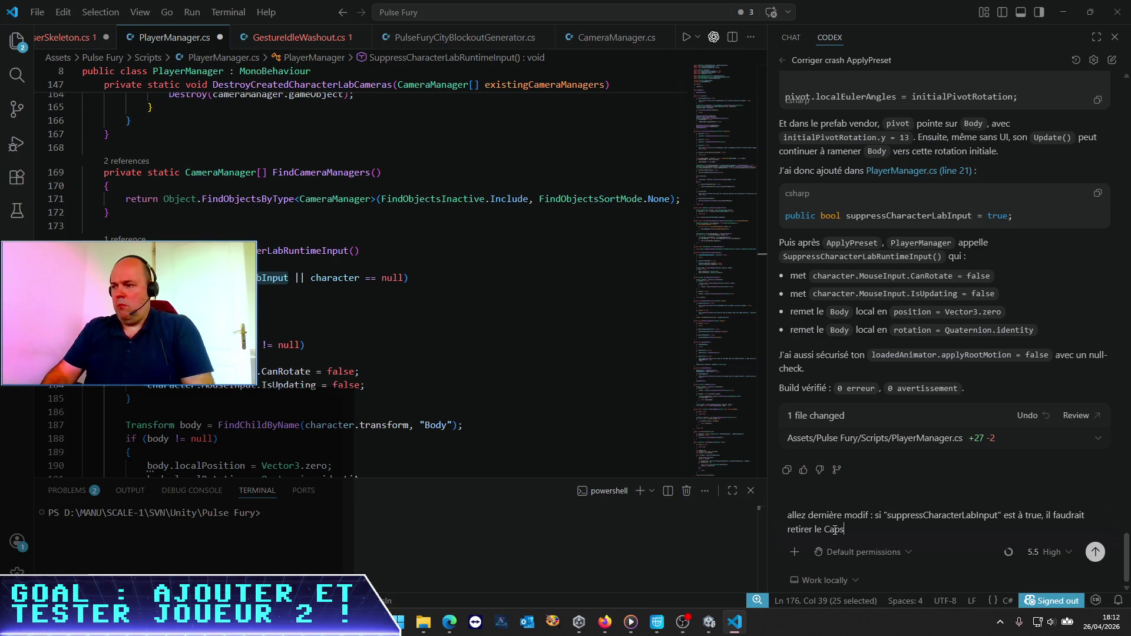
{"action": "type", "text": "uleCollider ainsi que "}
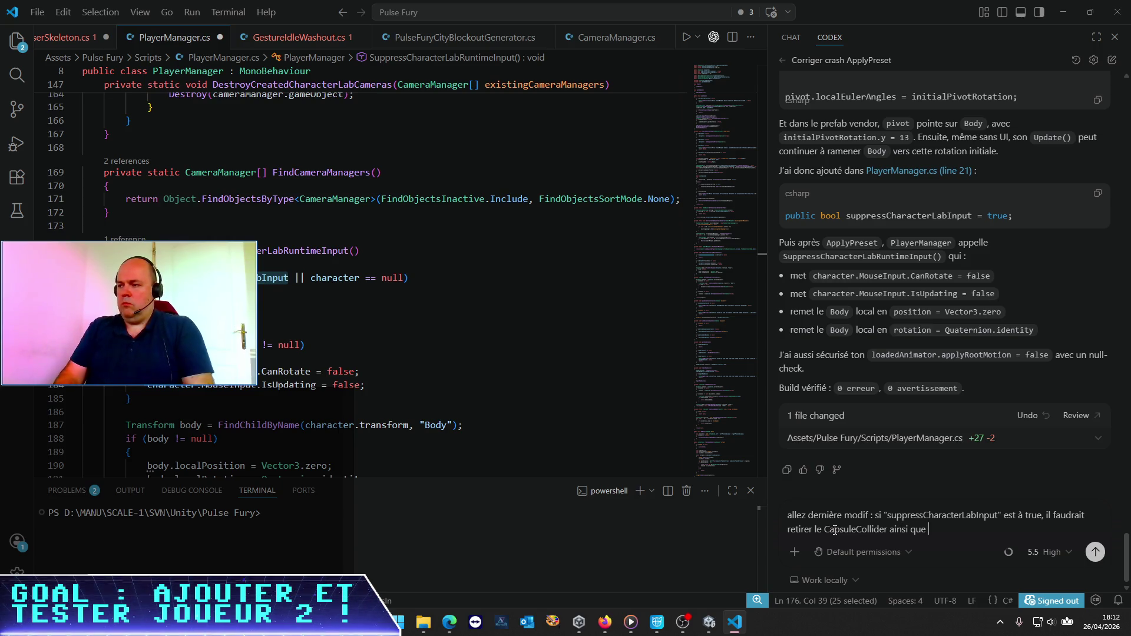
{"action": "type", "text": "le"}
{"action": "key", "text": "alt+Tab"}
{"action": "key", "text": "alt+Tab"}
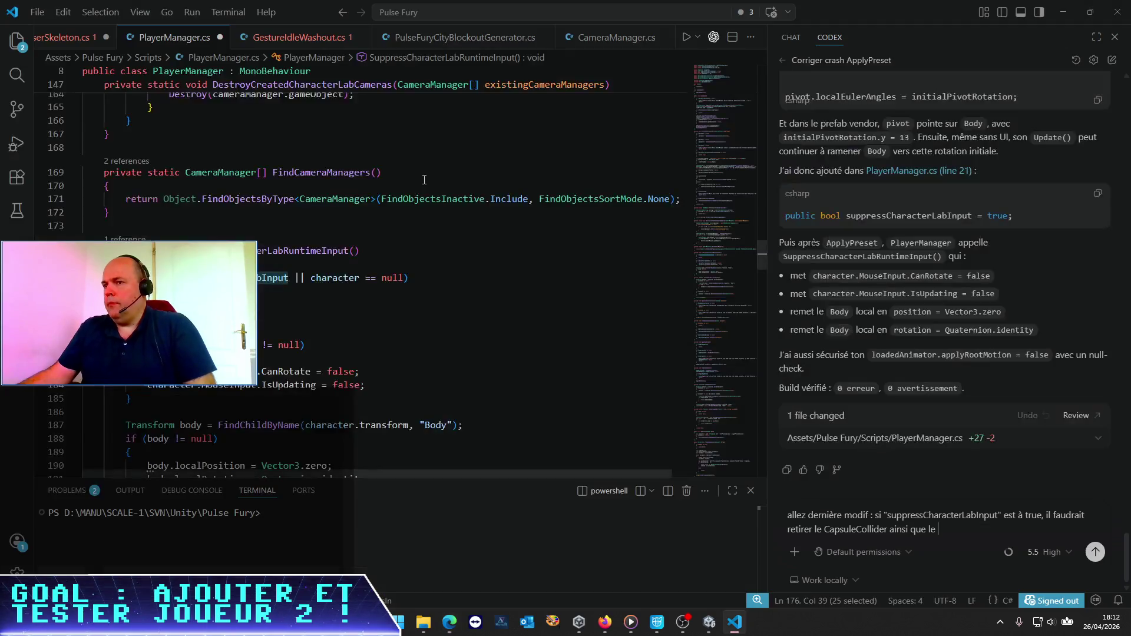
{"action": "key", "text": "alt+Tab"}
{"action": "key", "text": "alt+Tab"}
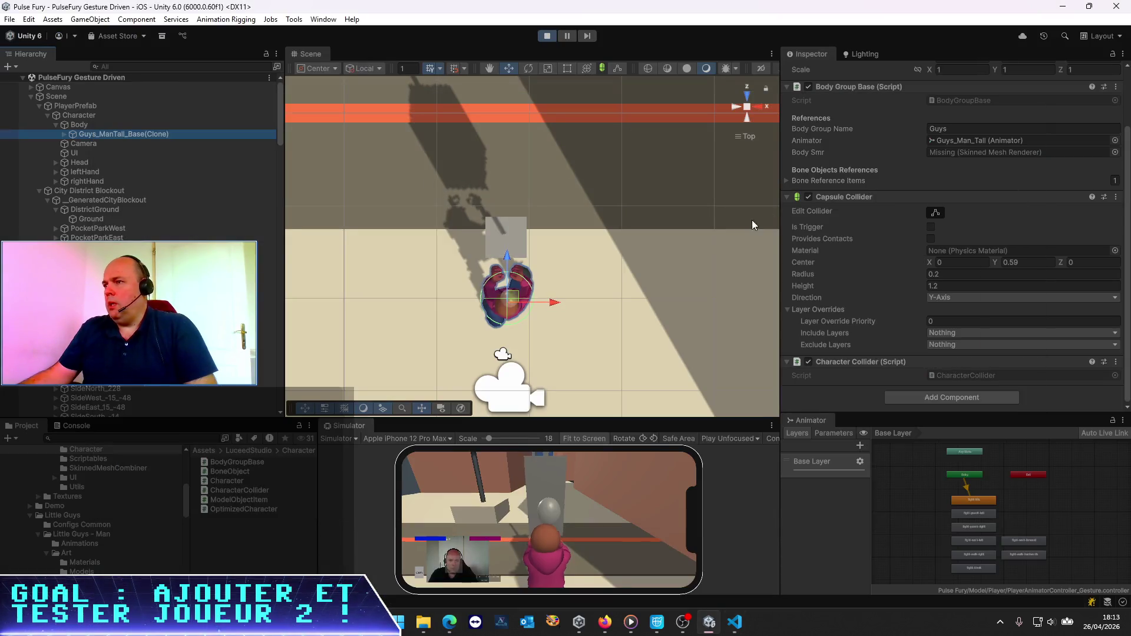
{"action": "key", "text": "alt+Tab"}
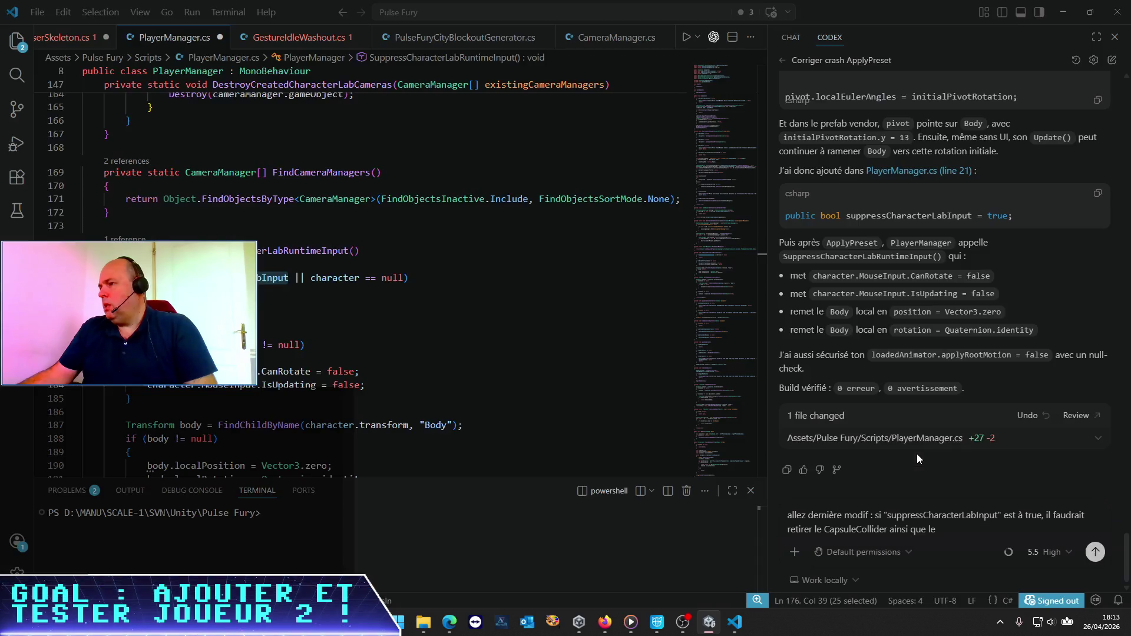
{"action": "left_click", "coordinate": [942, 537]}
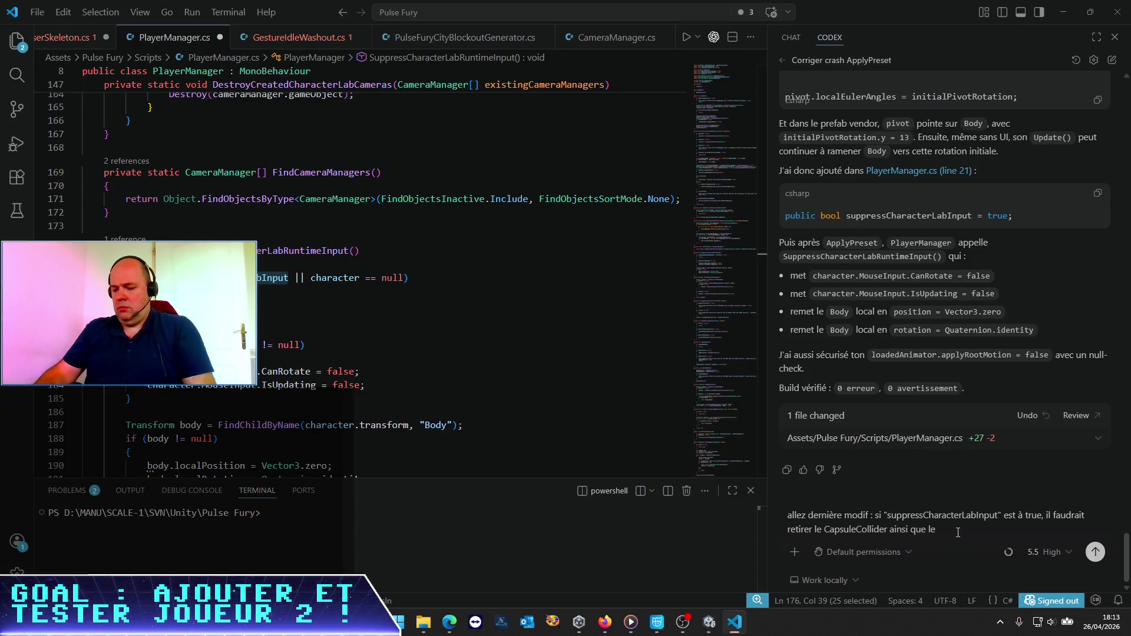
{"action": "type", "text": "CharacterCollider"}
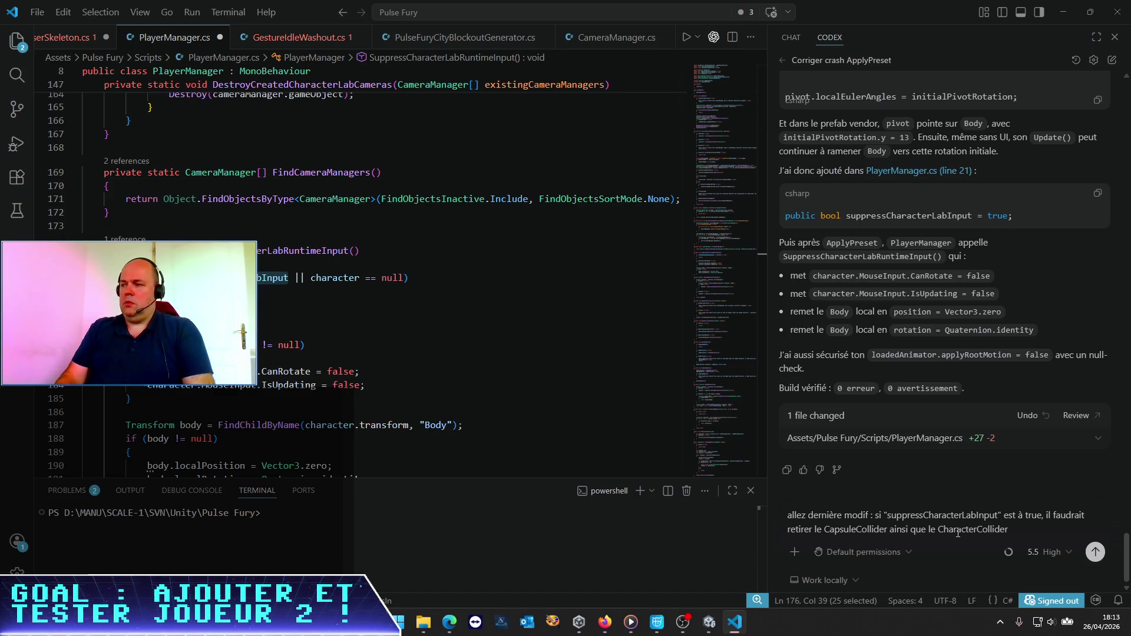
{"action": "type", "text": " du gameObject"}
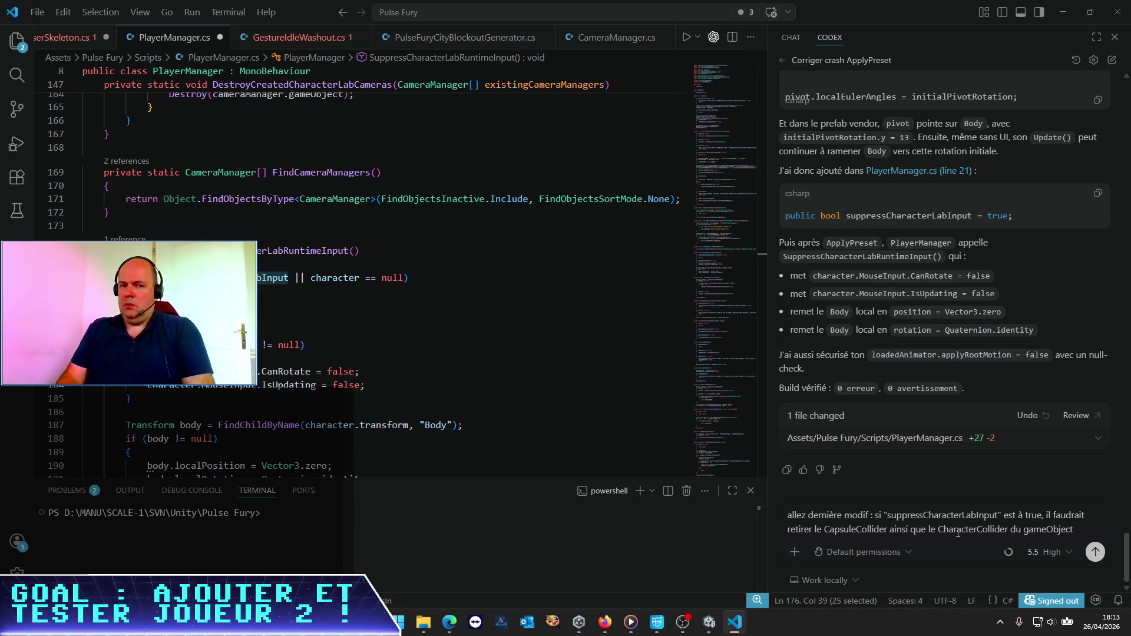
{"action": "type", "text": " enfant du \"Body"}
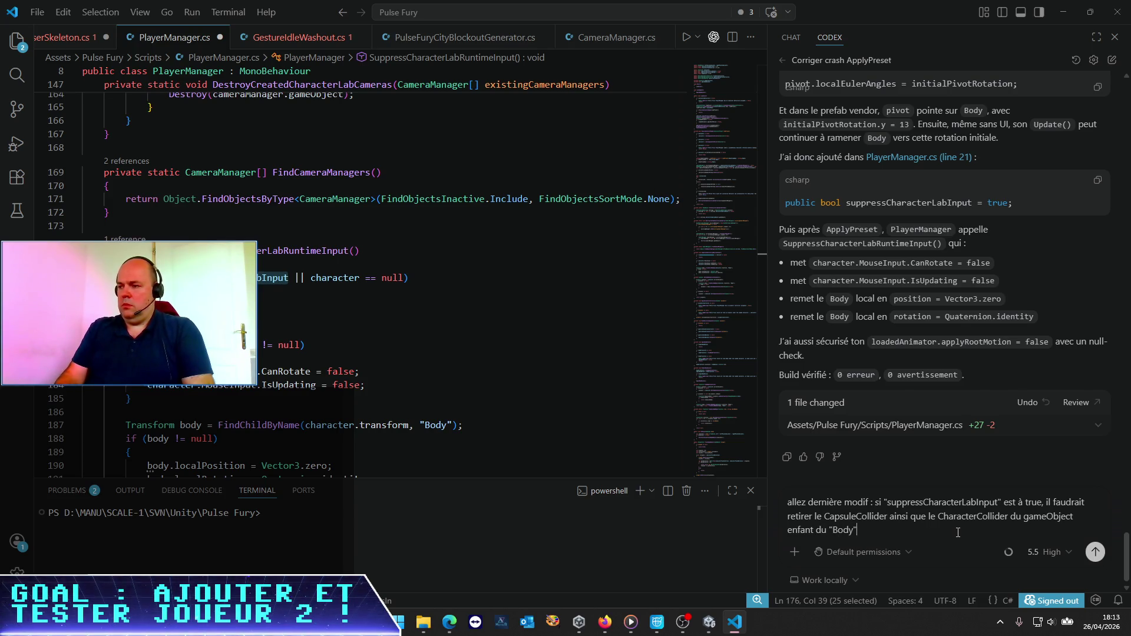
{"action": "key", "text": "Return"}
Step: Stop the game in Unity and return to VS Code for Codex's collider-removal result (+22 −0)
{"action": "key", "text": "alt+Tab"}
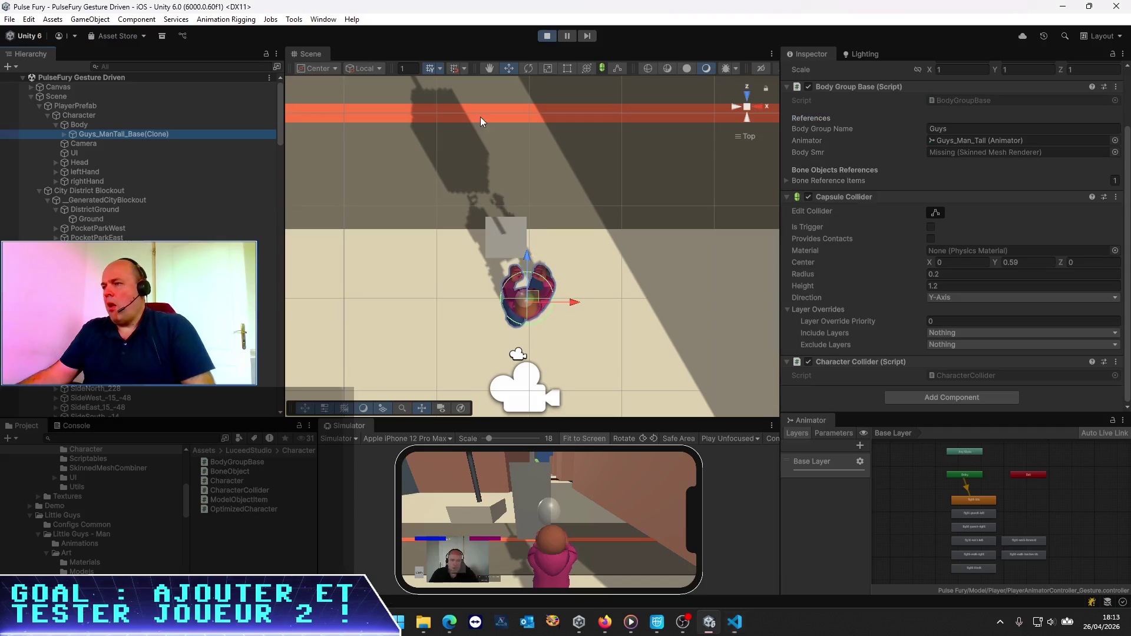
{"action": "left_click", "coordinate": [553, 37]}
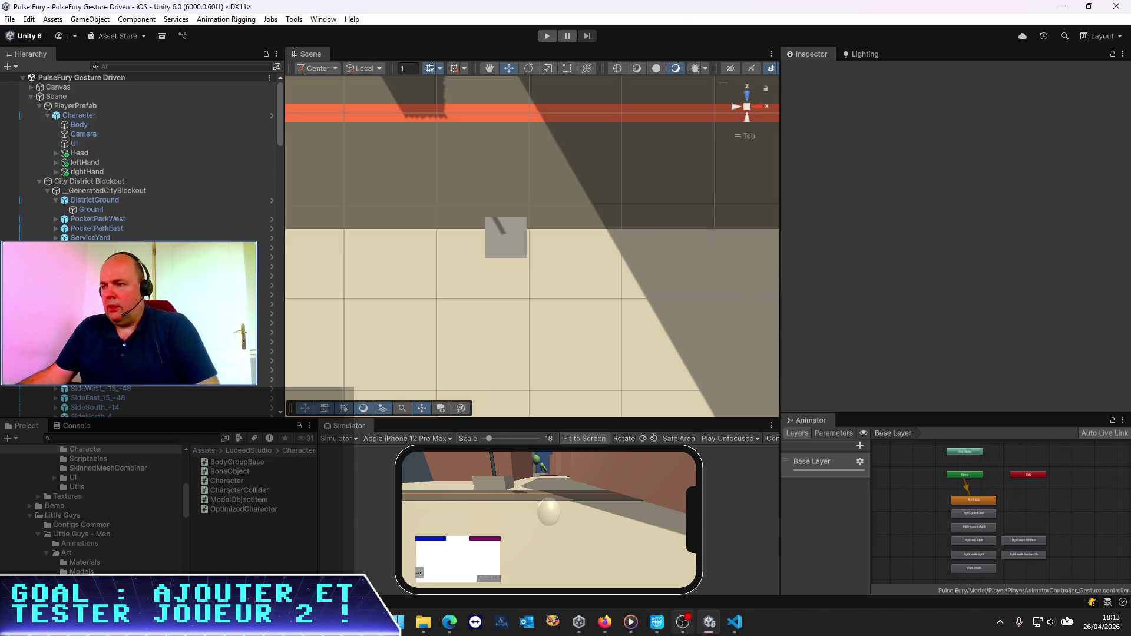
{"action": "left_click", "coordinate": [733, 622]}
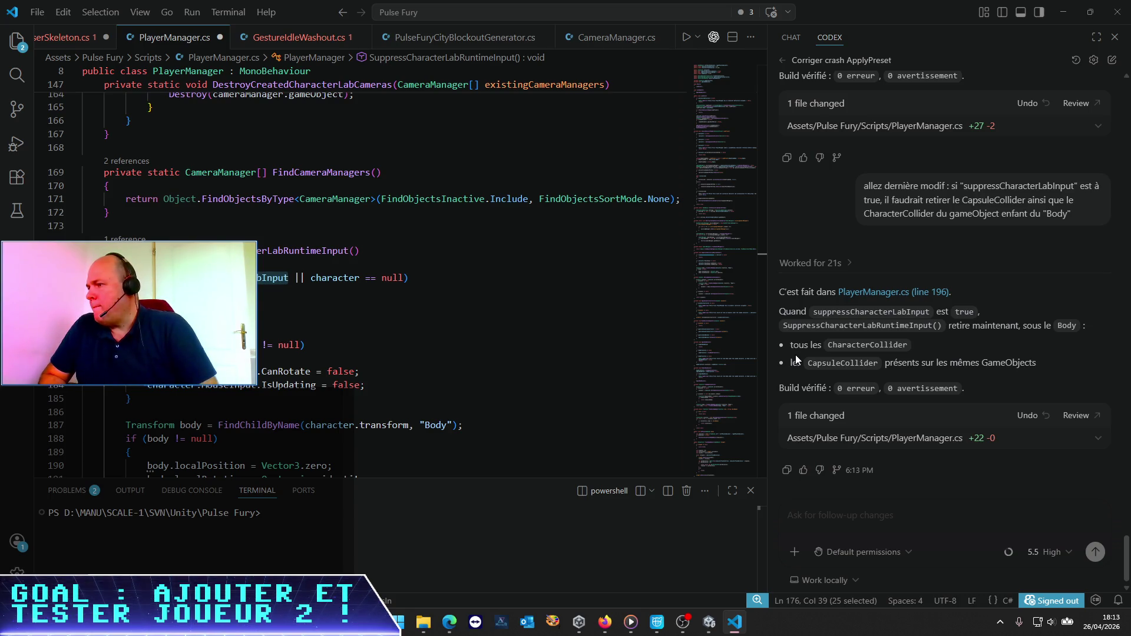
Step: Switch to Unity so it recompiles the updated PlayerManager.cs with the collider removal
{"action": "left_click", "coordinate": [708, 625]}
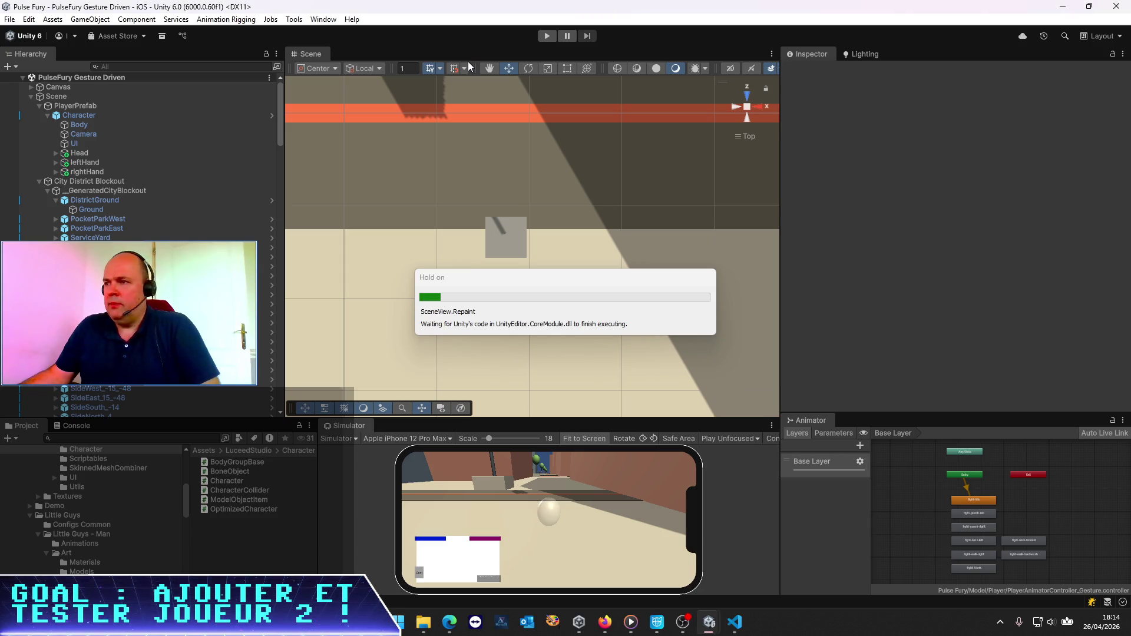
Step: Play the scene, verify Guys_ManTall_Base(Clone) lacks the colliders, inspect Ground, then stop
{"action": "left_click", "coordinate": [547, 37]}
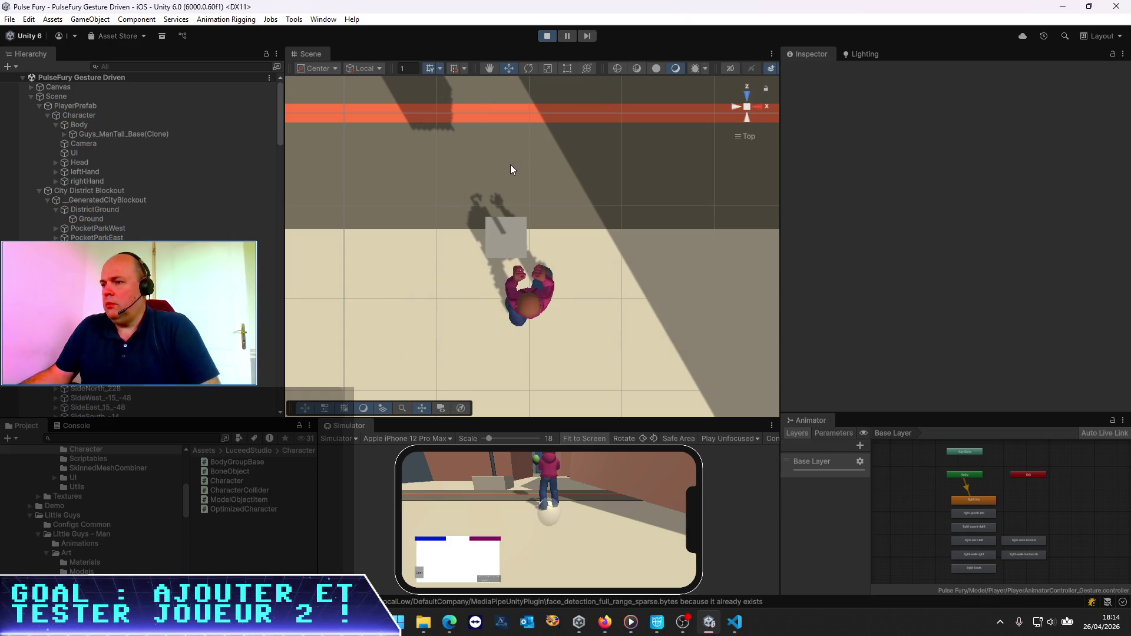
{"action": "left_click", "coordinate": [108, 134]}
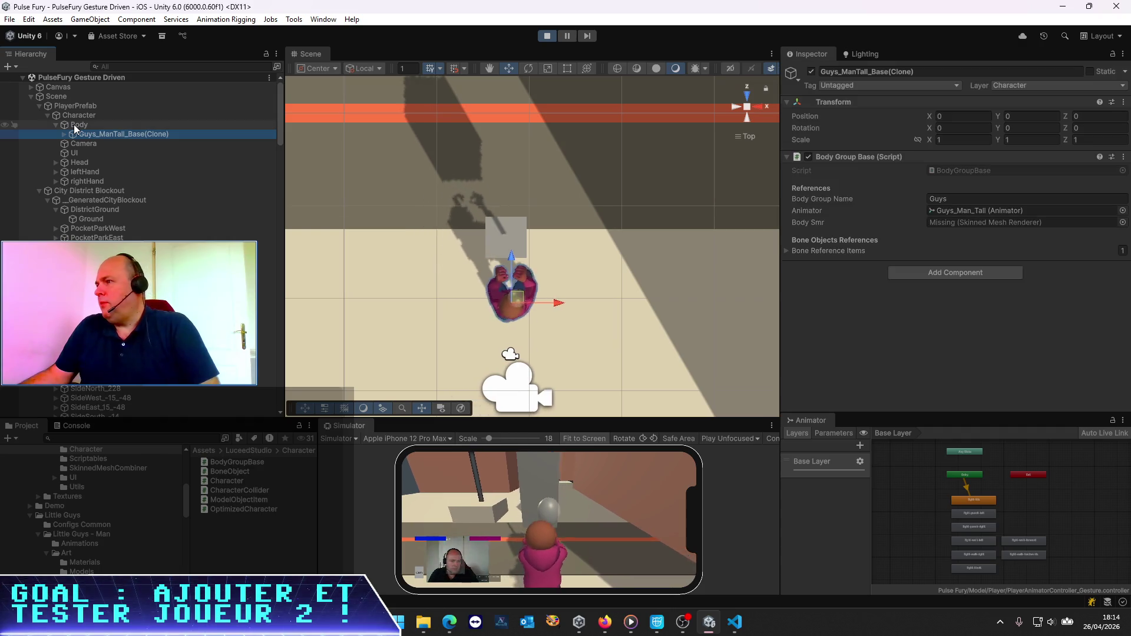
{"action": "left_click", "coordinate": [596, 294]}
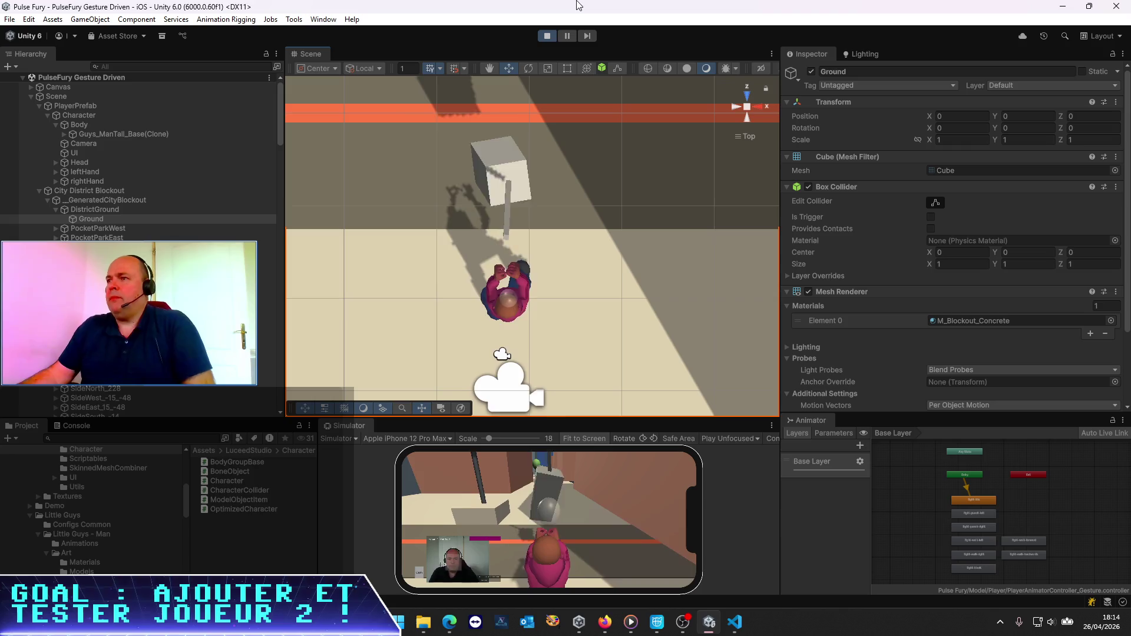
{"action": "left_click", "coordinate": [547, 36]}
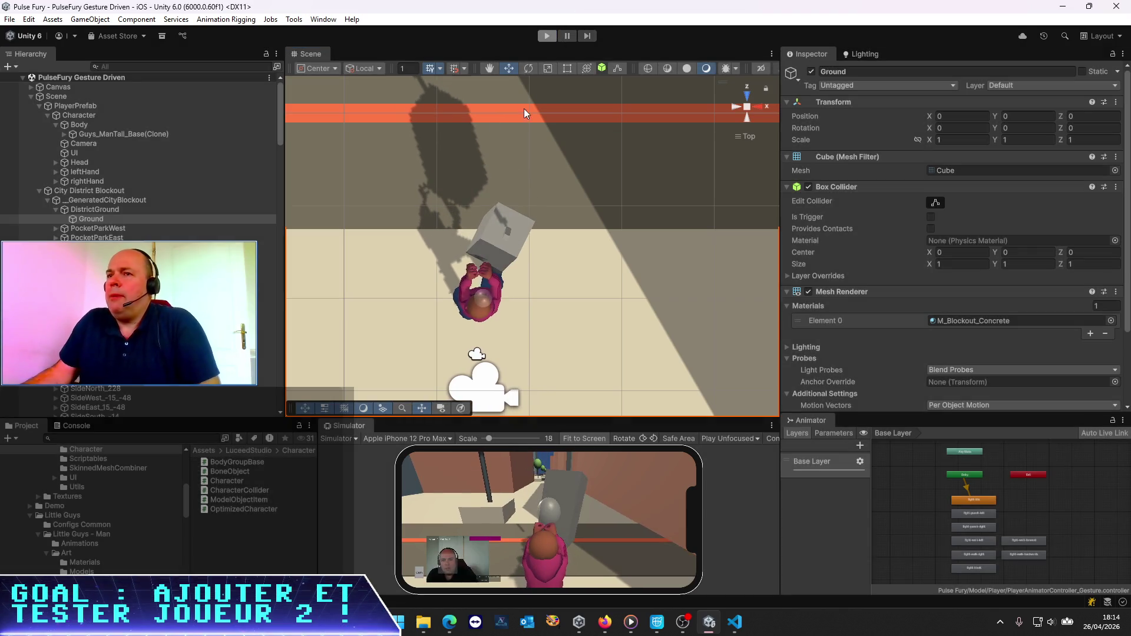
Step: Select and collapse PlayerPrefab, enlarge the bottom panels, and confirm its Player Name is P1
{"action": "left_click", "coordinate": [51, 105]}
{"action": "left_click", "coordinate": [38, 106]}
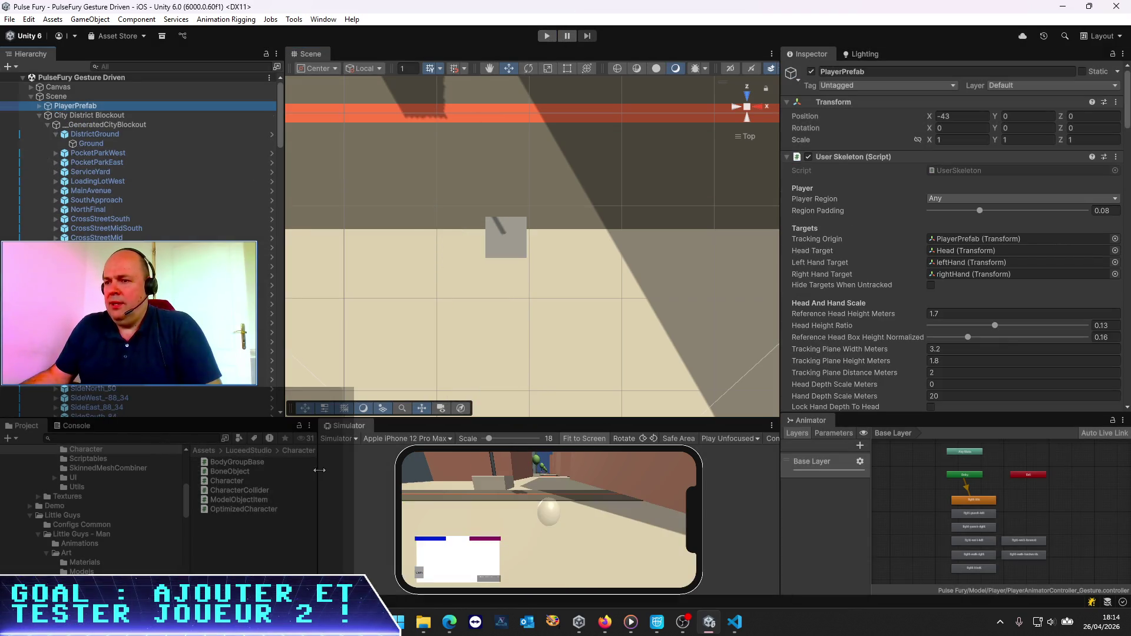
{"action": "left_click_drag", "start_coordinate": [319, 469], "coordinate": [446, 469]}
{"action": "left_click_drag", "start_coordinate": [372, 417], "coordinate": [373, 293]}
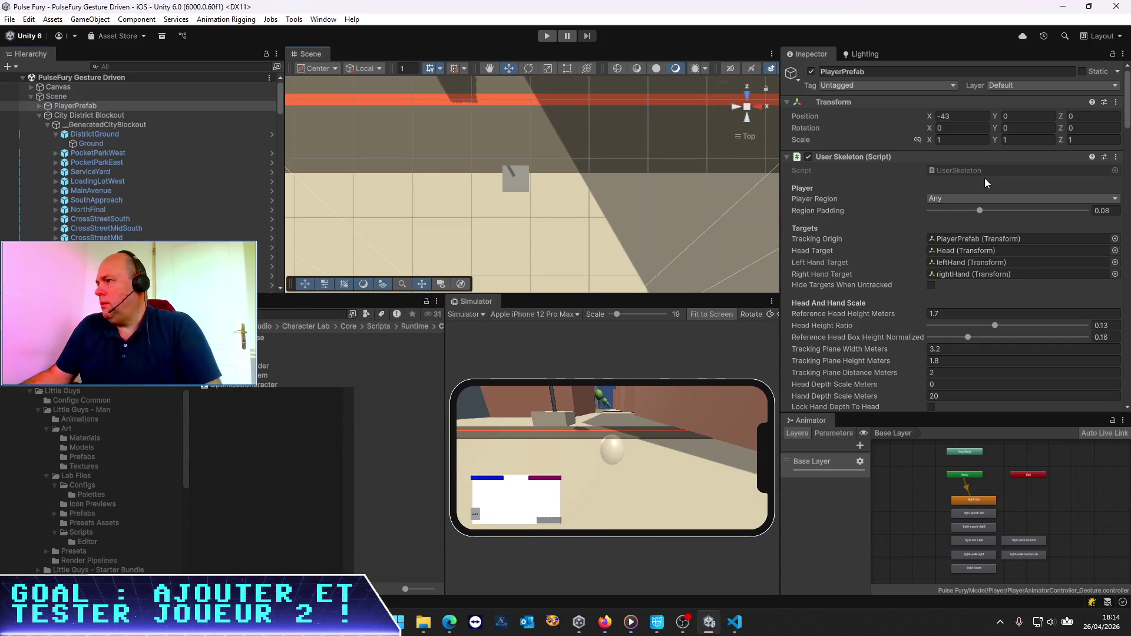
{"action": "scroll", "coordinate": [927, 225], "scroll_direction": "down", "scroll_amount": 10}
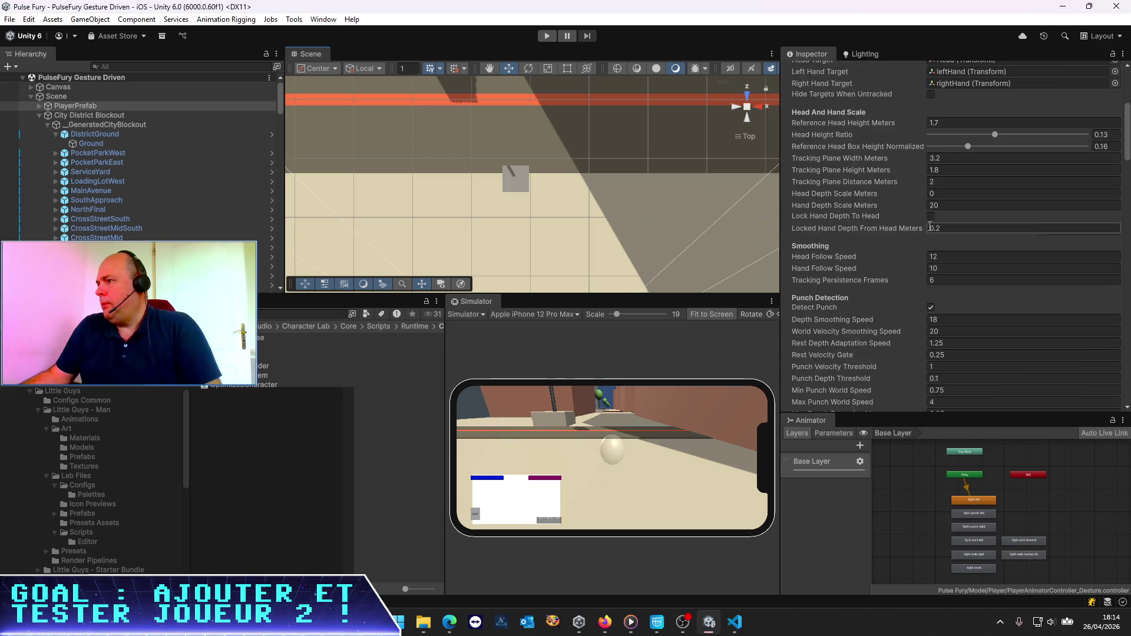
{"action": "scroll", "coordinate": [927, 225], "scroll_direction": "down", "scroll_amount": 3}
{"action": "left_click", "coordinate": [954, 276]}
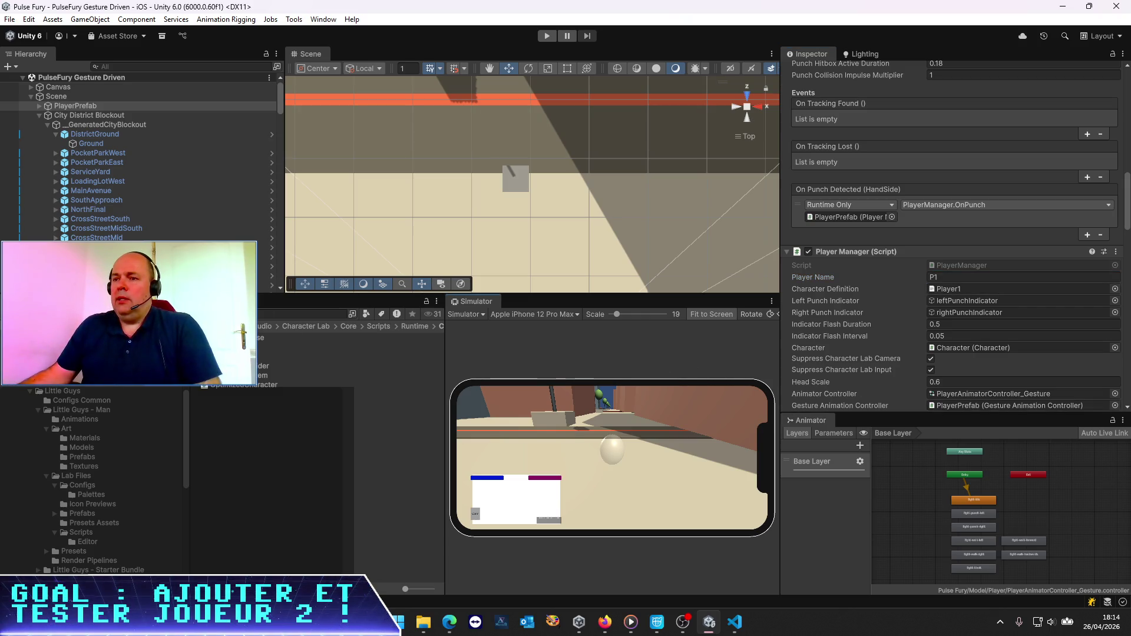
Step: Drag PlayerPrefab into Assets/Pulse Fury/Prefabs to save it as a prefab asset
{"action": "left_click", "coordinate": [190, 325]}
{"action": "double_click", "coordinate": [230, 366]}
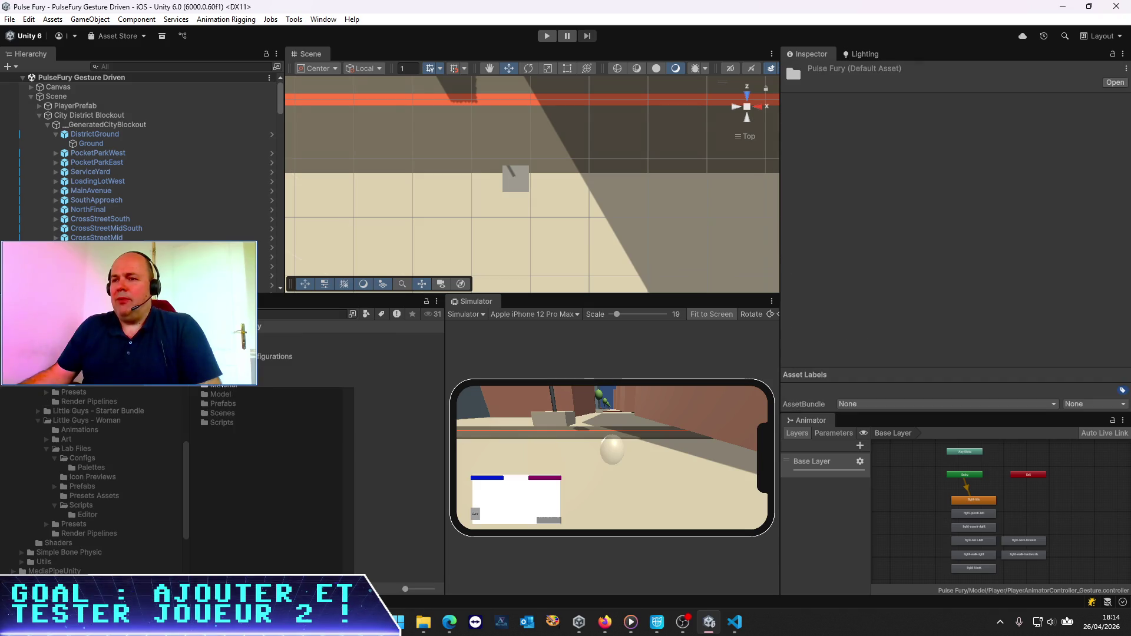
{"action": "double_click", "coordinate": [222, 404]}
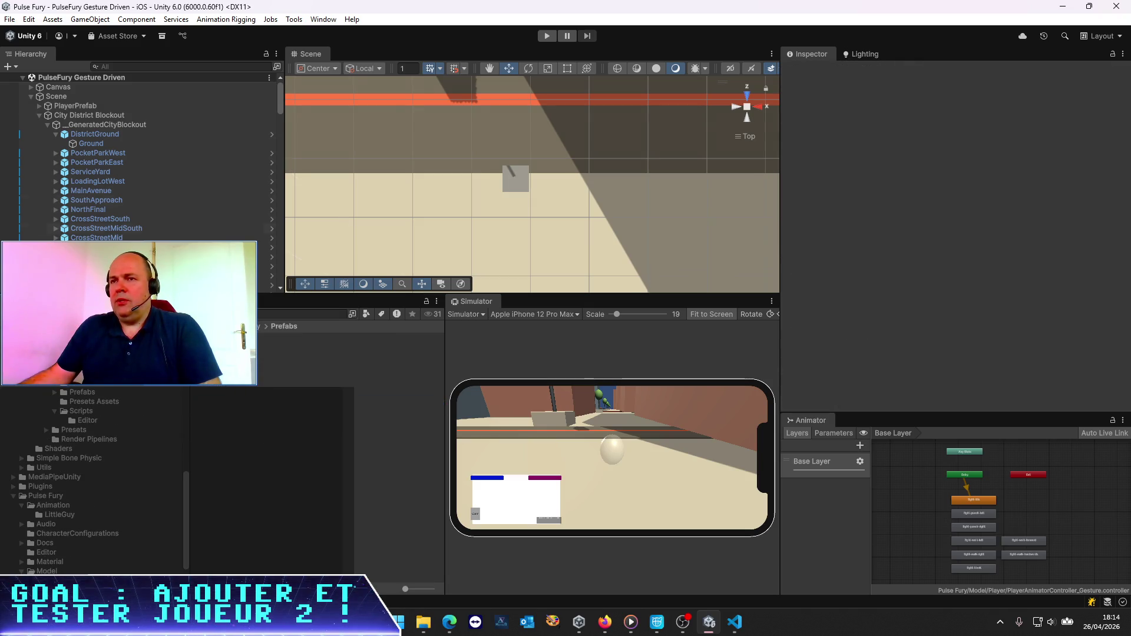
{"action": "mouse_move", "coordinate": [63, 123]}
{"action": "left_mouse_down"}
{"action": "mouse_move", "coordinate": [47, 106]}
{"action": "mouse_move", "coordinate": [268, 304]}
{"action": "left_mouse_up"}
{"action": "left_click_drag", "start_coordinate": [264, 364], "coordinate": [264, 363]}
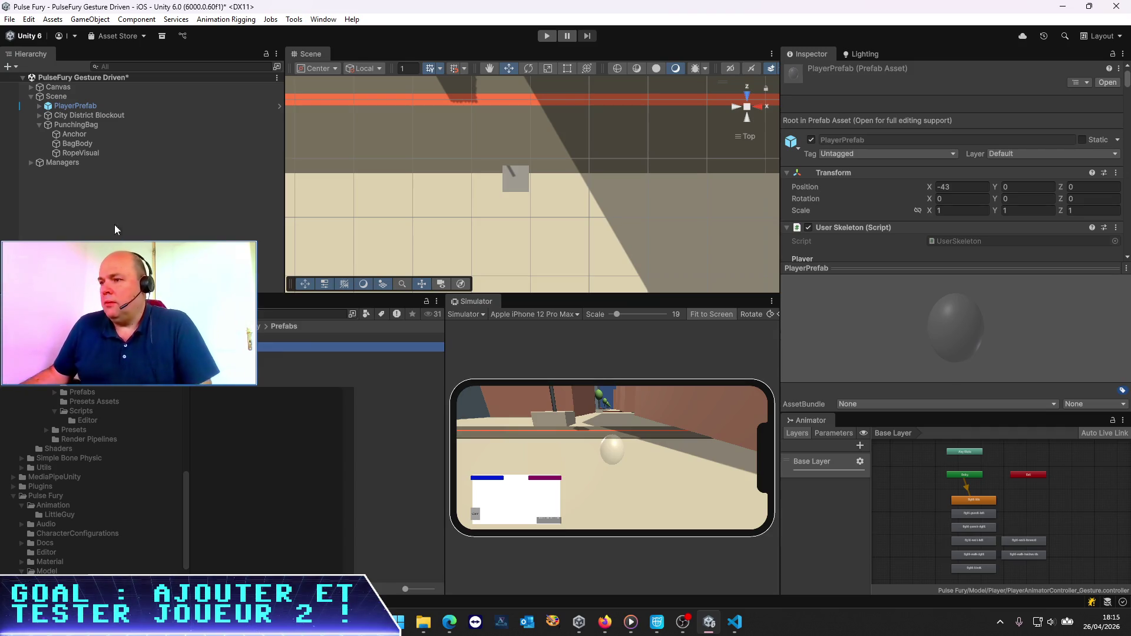
Step: Save the scene over PulseFury Gesture Driven 2P.unity in Pulse Fury > Scenes, confirming overwrite
{"action": "key", "text": "ctrl+s"}
{"action": "left_click", "coordinate": [171, 222]}
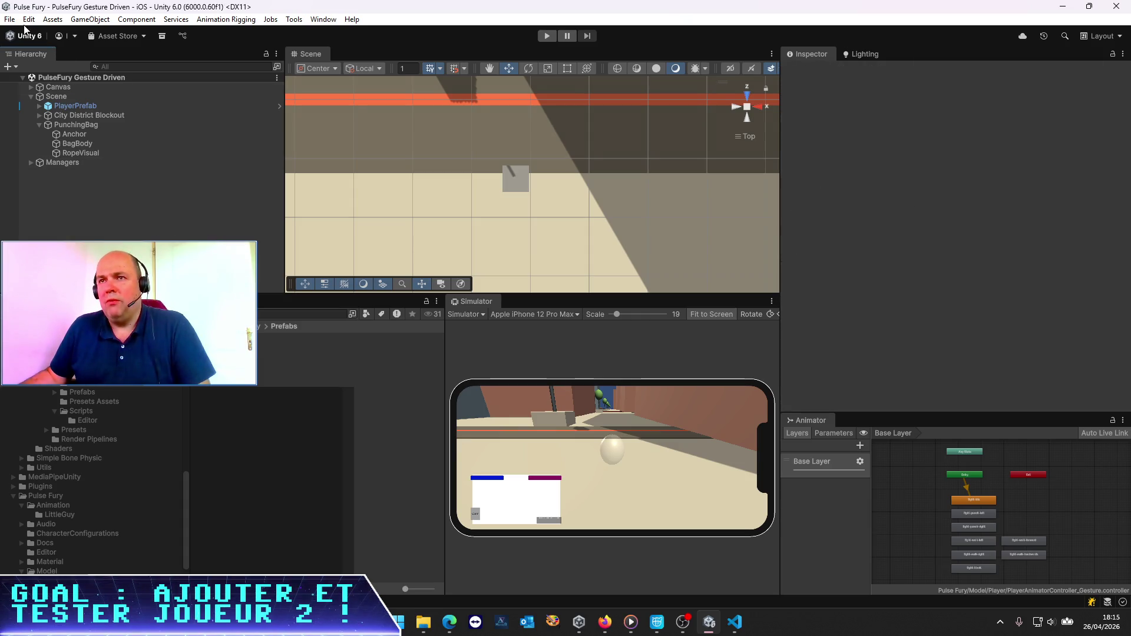
{"action": "left_click", "coordinate": [46, 495]}
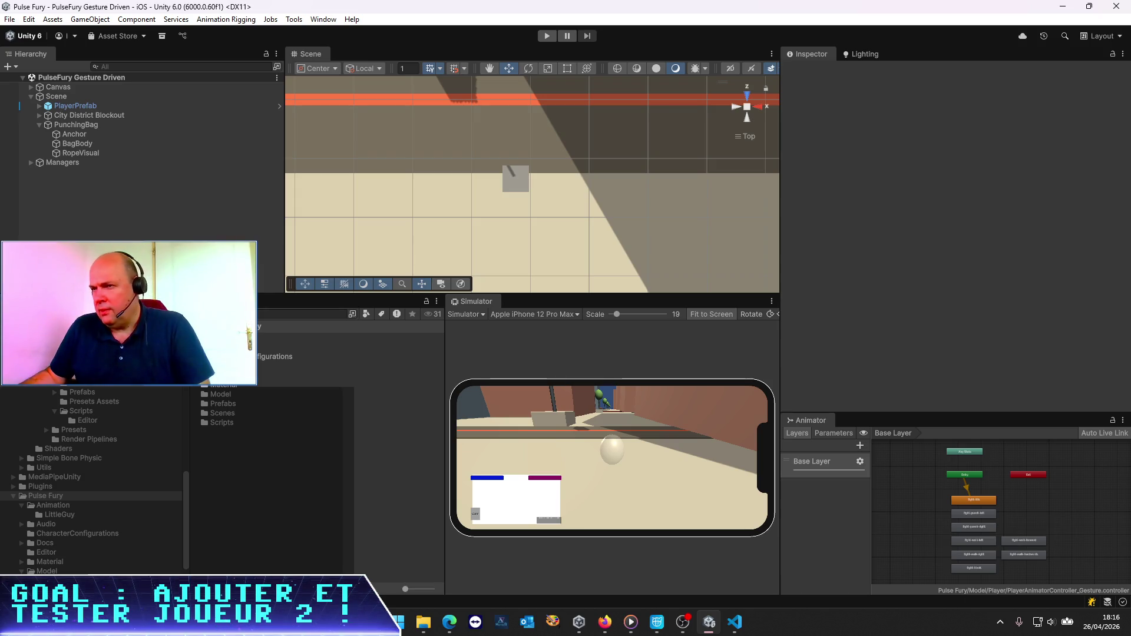
{"action": "left_click", "coordinate": [10, 19]}
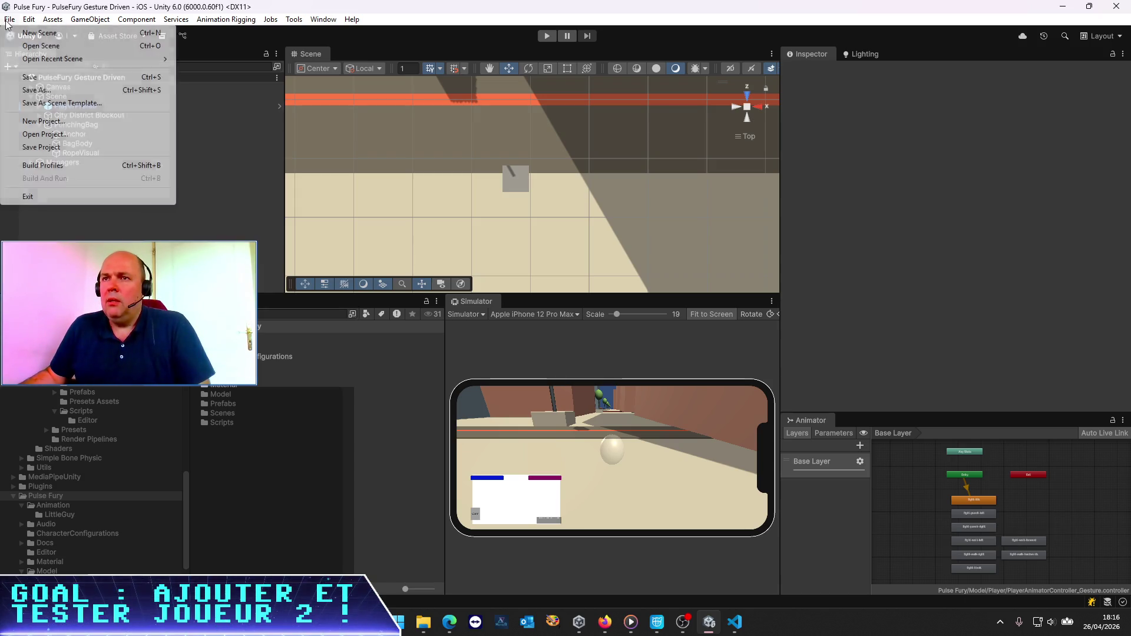
{"action": "left_click", "coordinate": [37, 90]}
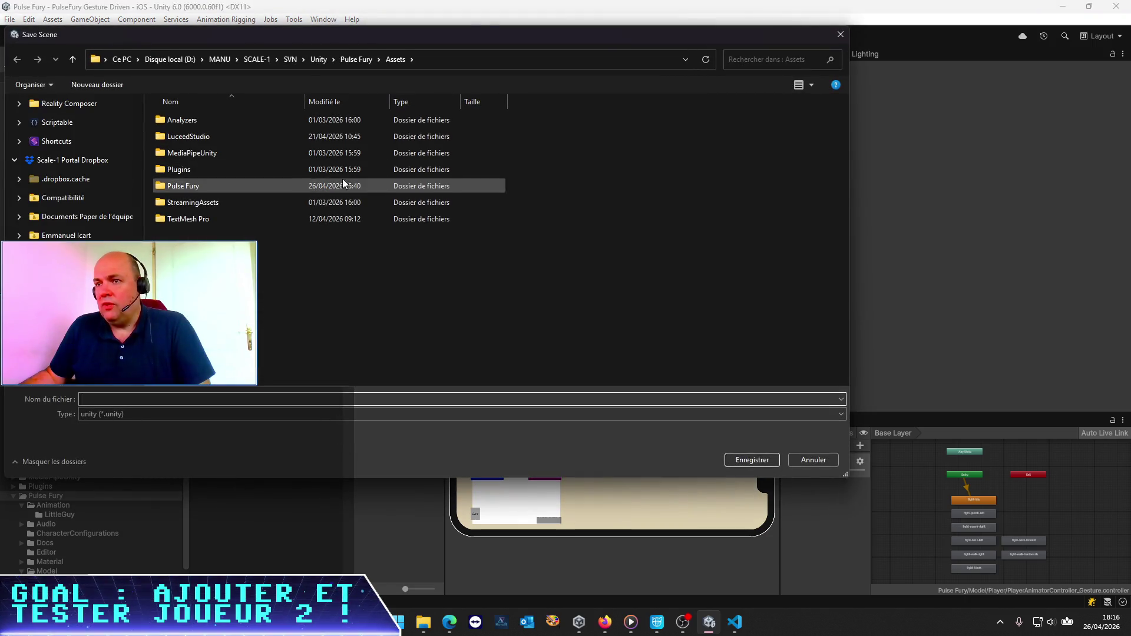
{"action": "double_click", "coordinate": [199, 185]}
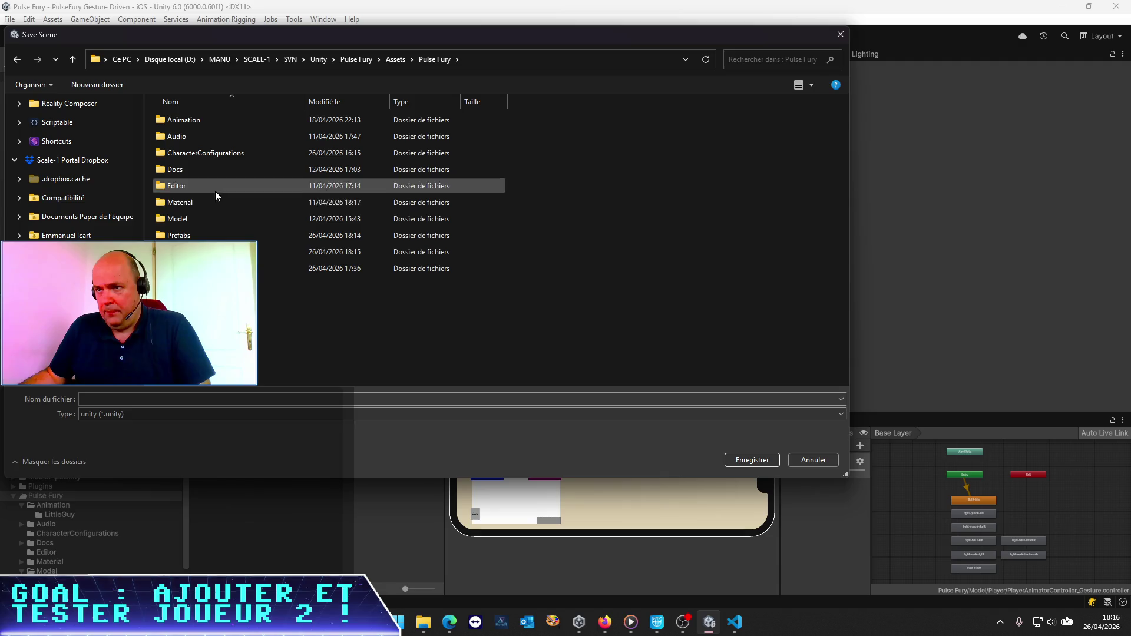
{"action": "double_click", "coordinate": [216, 252]}
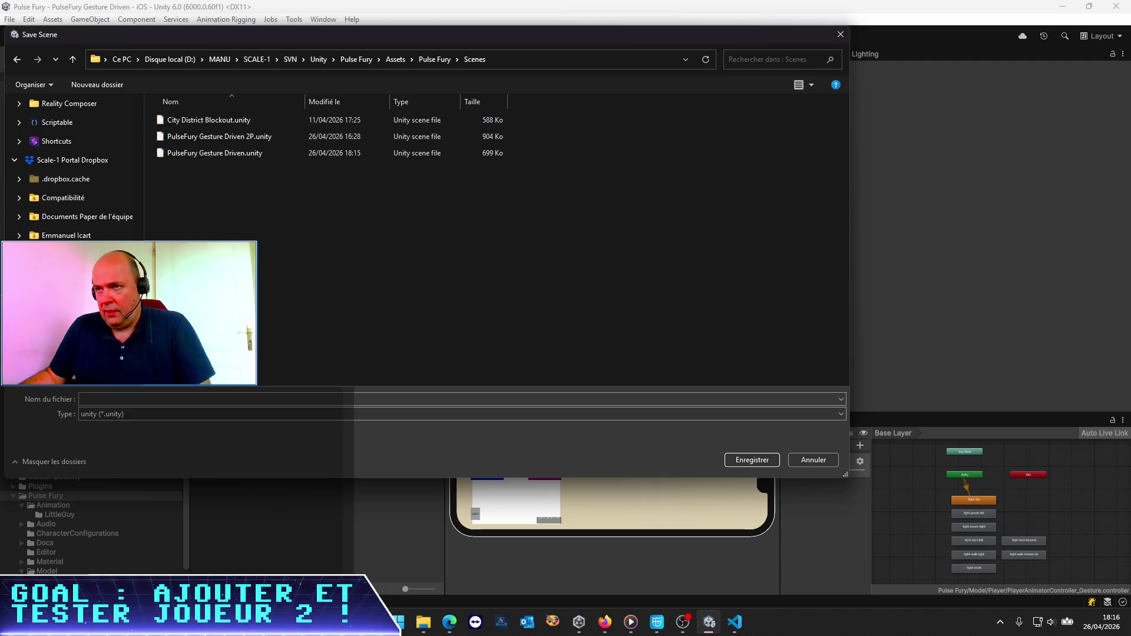
{"action": "double_click", "coordinate": [257, 135]}
{"action": "left_click", "coordinate": [588, 312]}
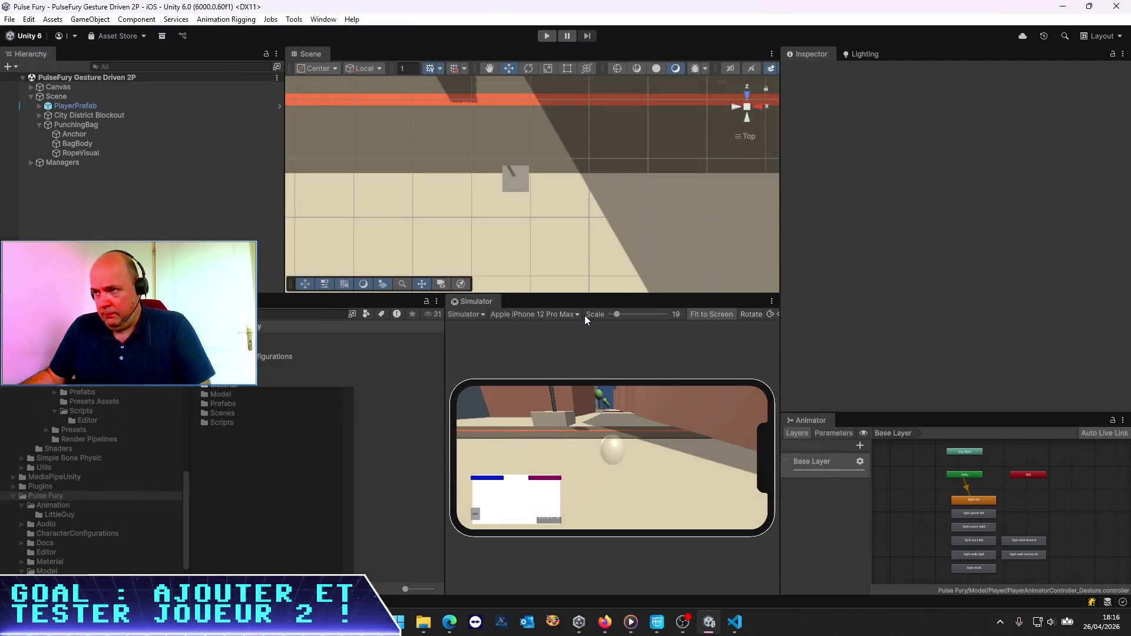
Step: Rename PlayerPrefab to Player1 and frame it in the scene view
{"action": "left_click", "coordinate": [81, 107]}
{"action": "left_click", "coordinate": [93, 106]}
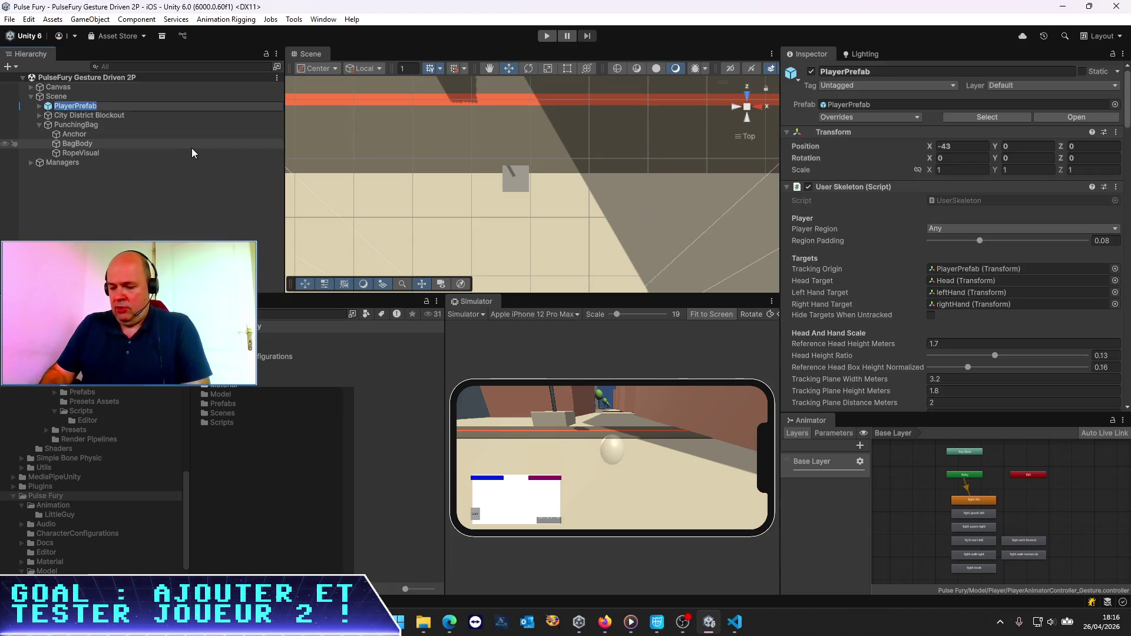
{"action": "type", "text": "Player"}
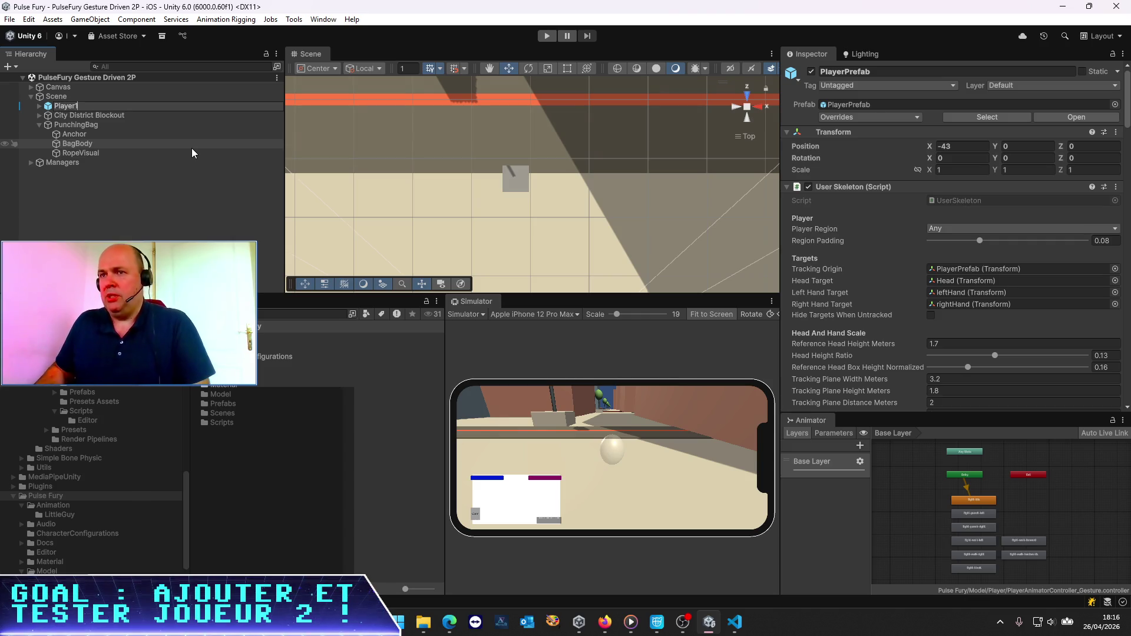
{"action": "type", "text": "1"}
{"action": "key", "text": "Return"}
{"action": "double_click", "coordinate": [70, 110]}
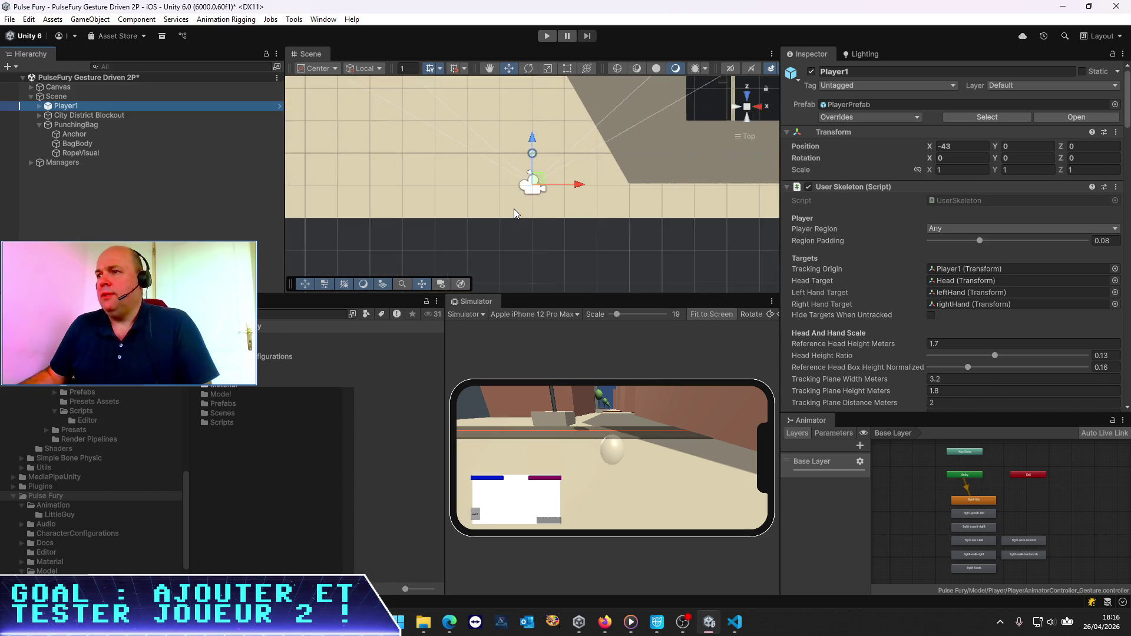
Step: Set the Camera under Player1 > Head to a Viewport Rect width of 0.5
{"action": "left_click", "coordinate": [39, 106]}
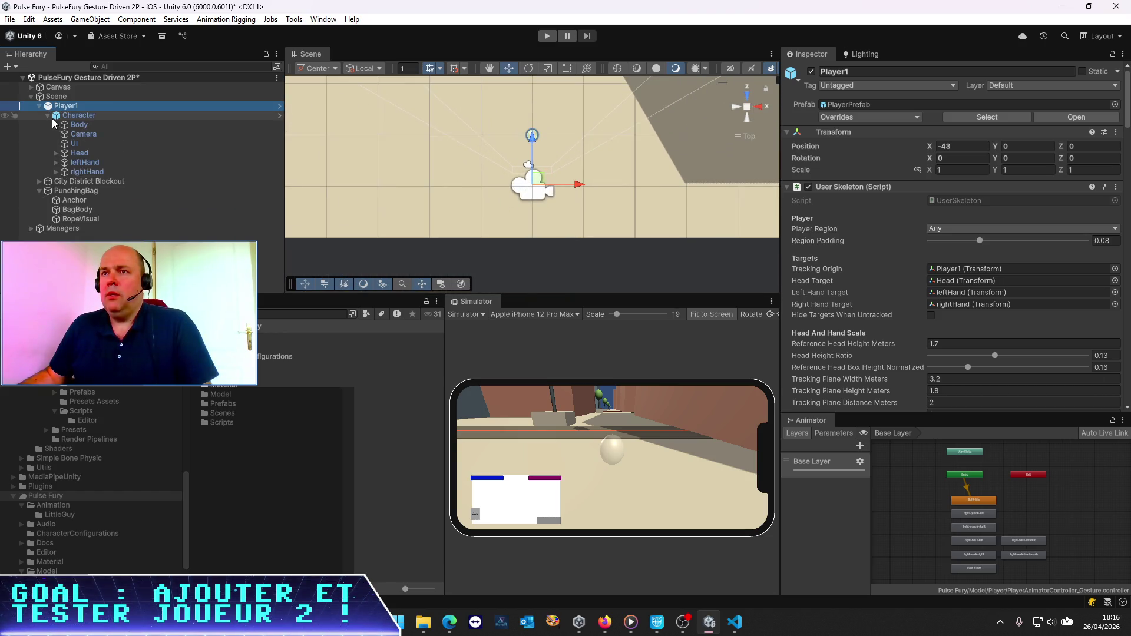
{"action": "left_click", "coordinate": [52, 154]}
{"action": "left_click", "coordinate": [86, 163]}
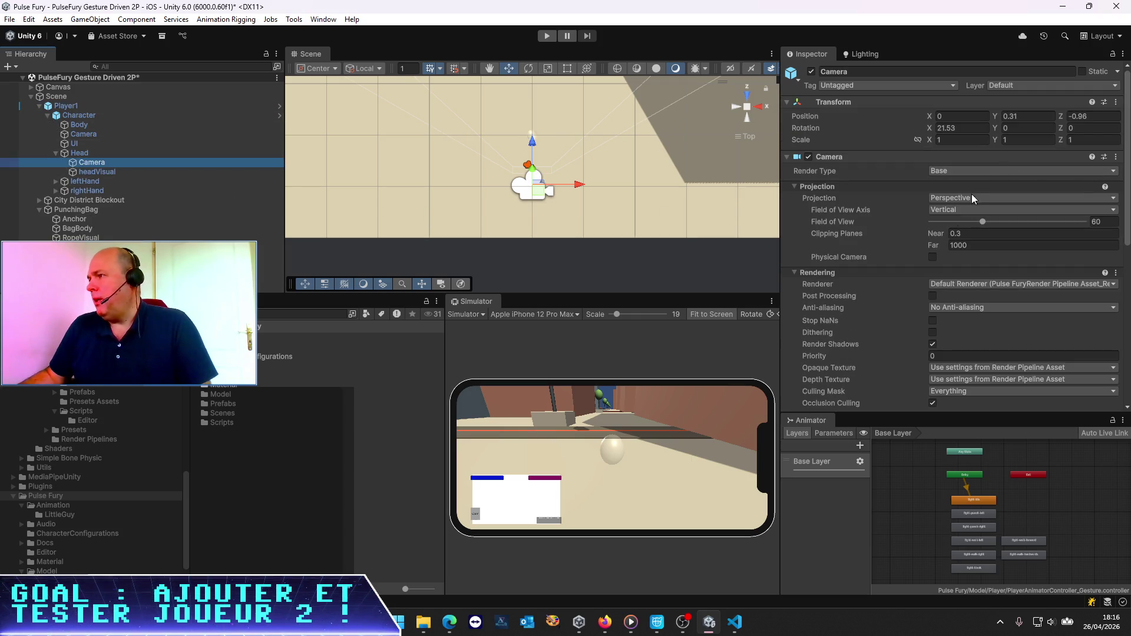
{"action": "scroll", "coordinate": [875, 291], "scroll_direction": "down", "scroll_amount": 3}
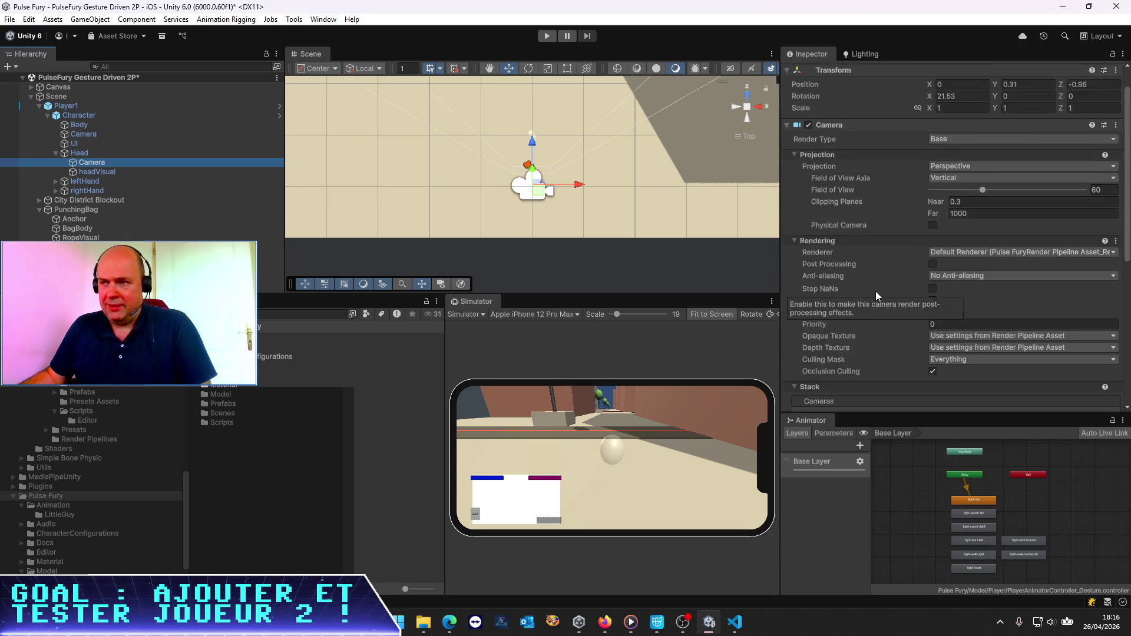
{"action": "scroll", "coordinate": [875, 291], "scroll_direction": "down", "scroll_amount": 7}
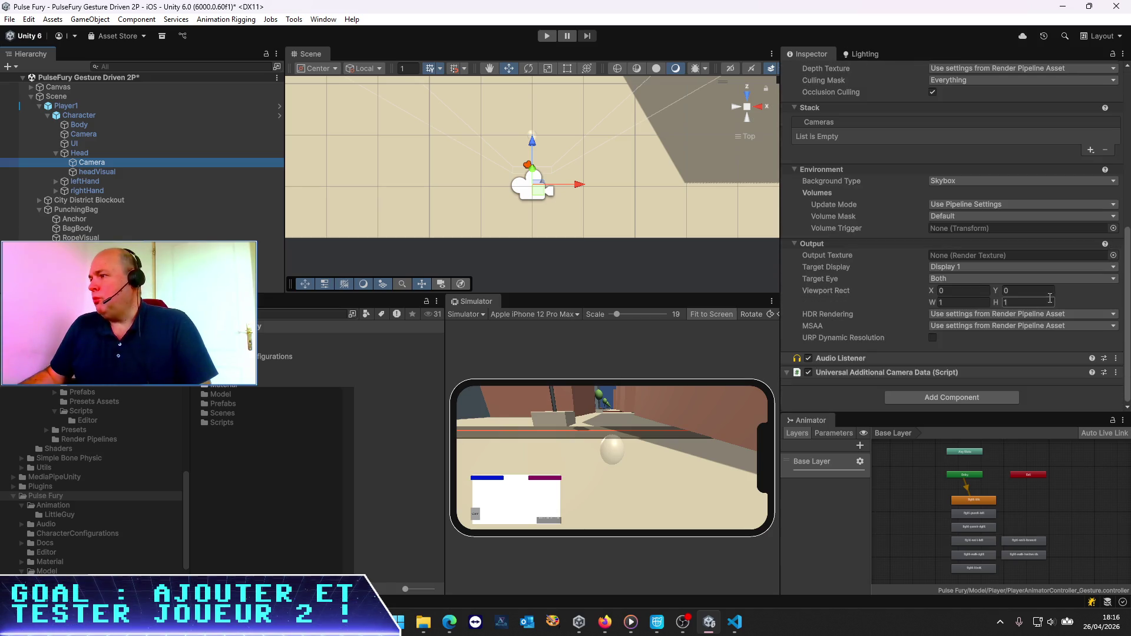
{"action": "left_click", "coordinate": [966, 301]}
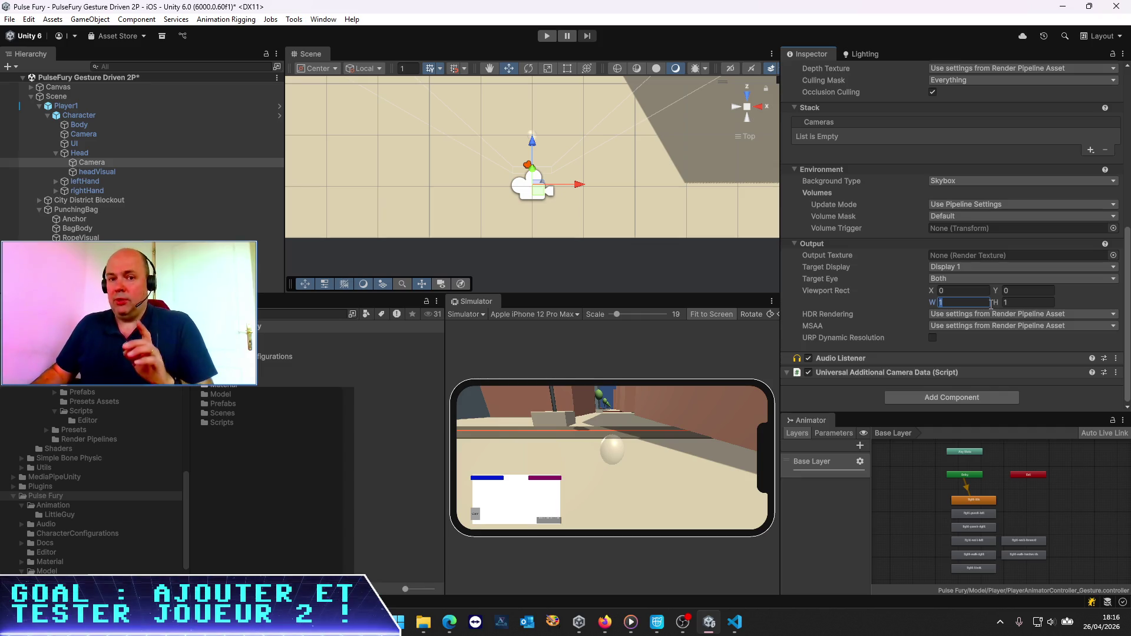
{"action": "type", "text": "0.5"}
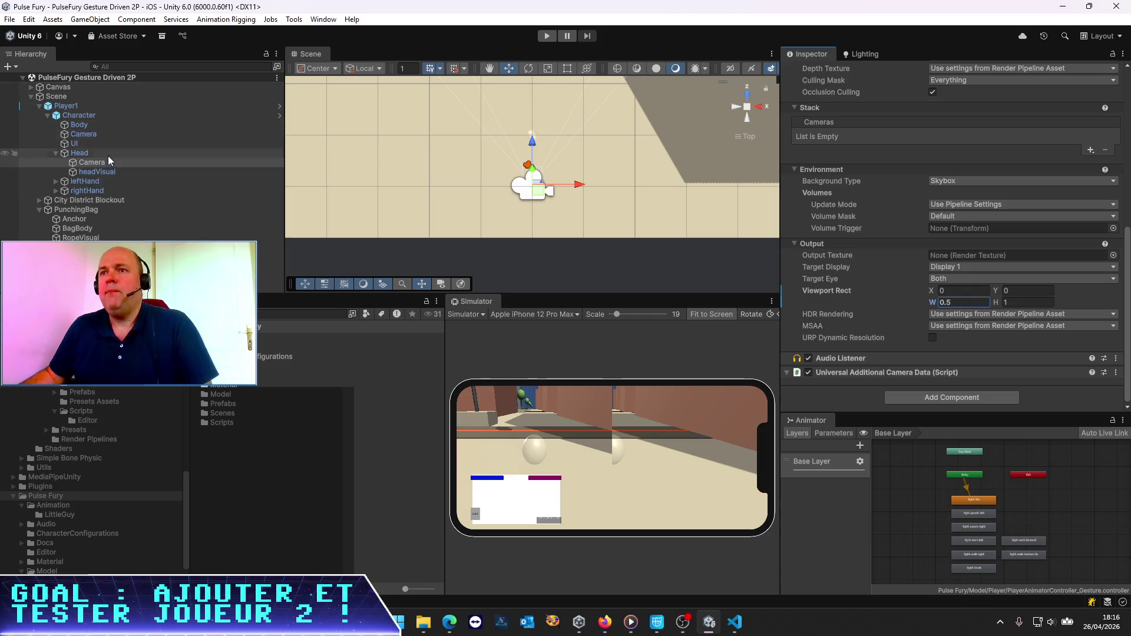
{"action": "left_click", "coordinate": [66, 106]}
{"action": "scroll", "coordinate": [960, 166], "scroll_direction": "up", "scroll_amount": 10}
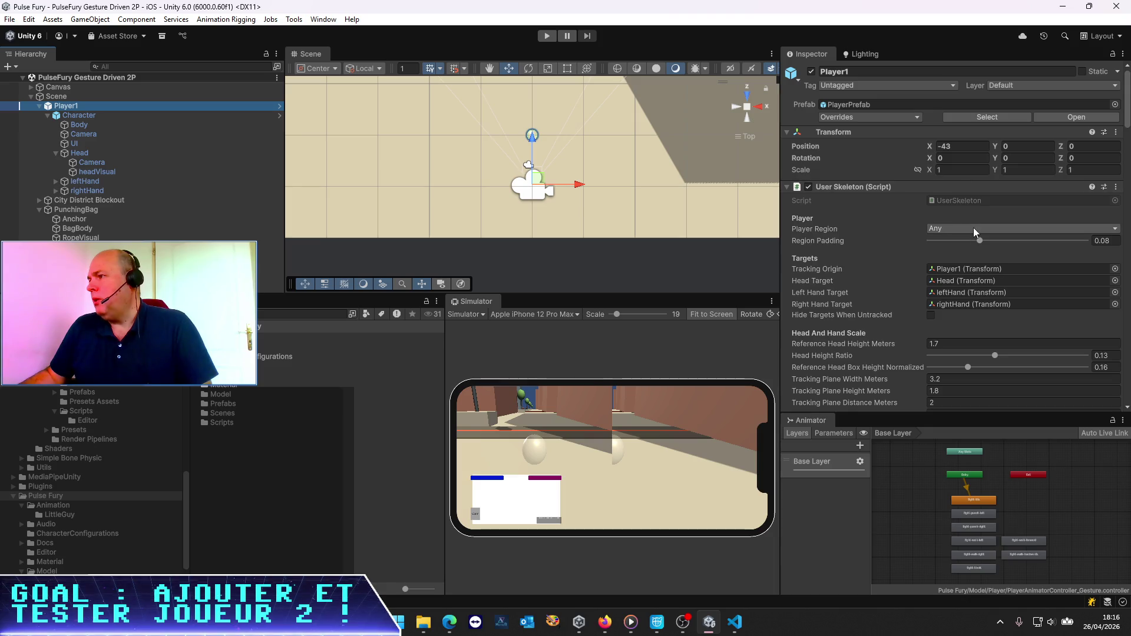
Step: Set Player1's User Skeleton Player Region to Left Half, check its character definition, and reselect Player1
{"action": "left_click", "coordinate": [973, 229]}
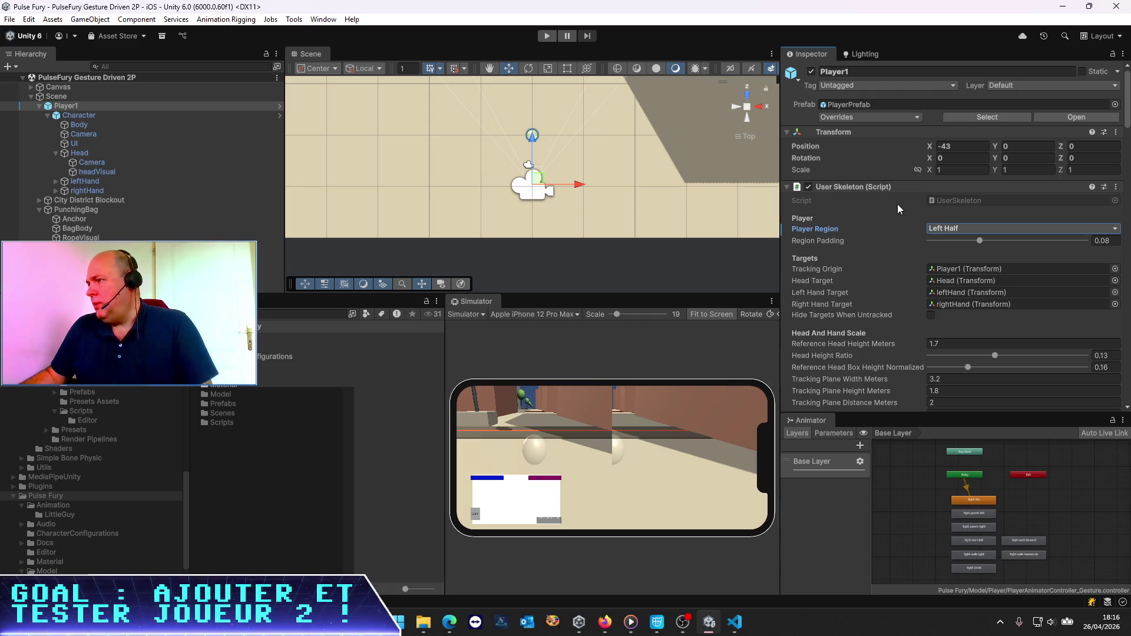
{"action": "scroll", "coordinate": [893, 214], "scroll_direction": "down", "scroll_amount": 10}
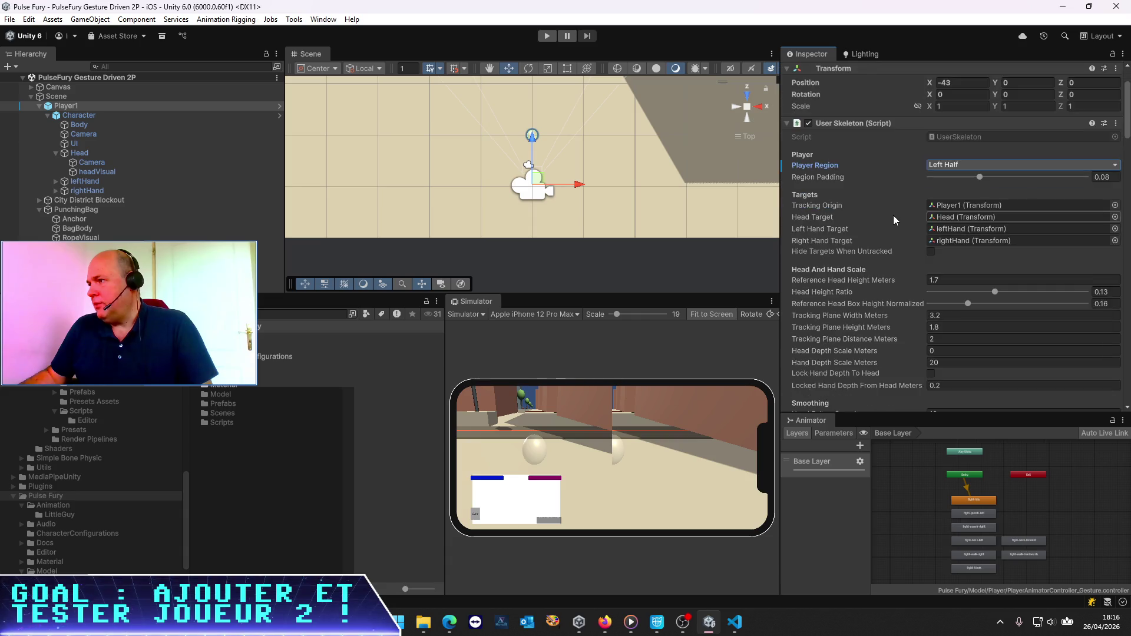
{"action": "scroll", "coordinate": [893, 214], "scroll_direction": "down", "scroll_amount": 5}
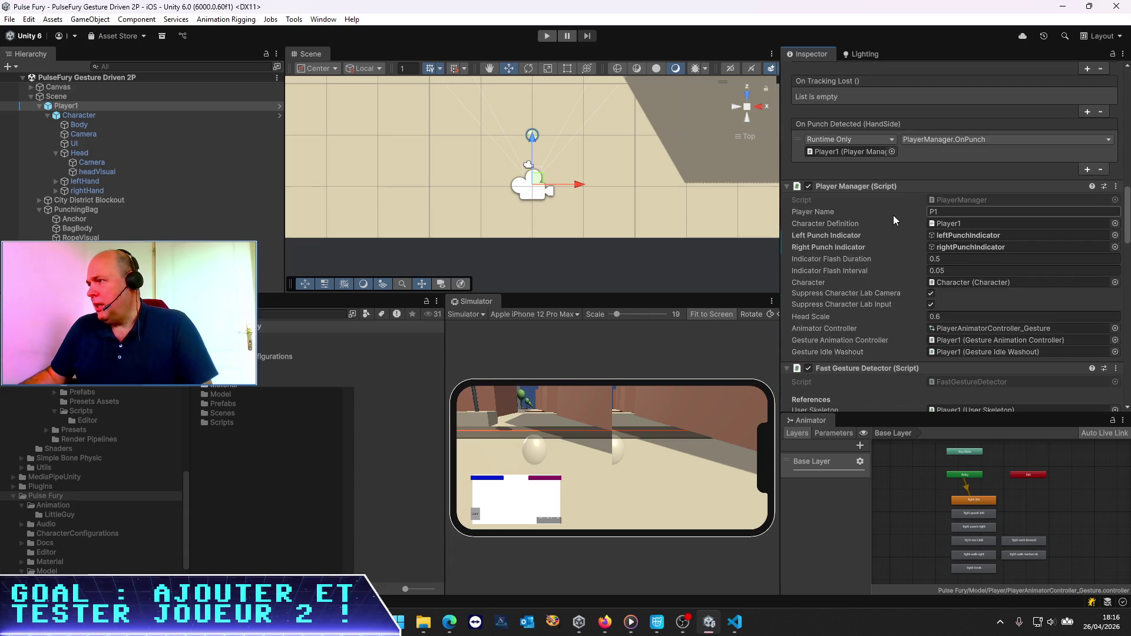
{"action": "left_click", "coordinate": [977, 224]}
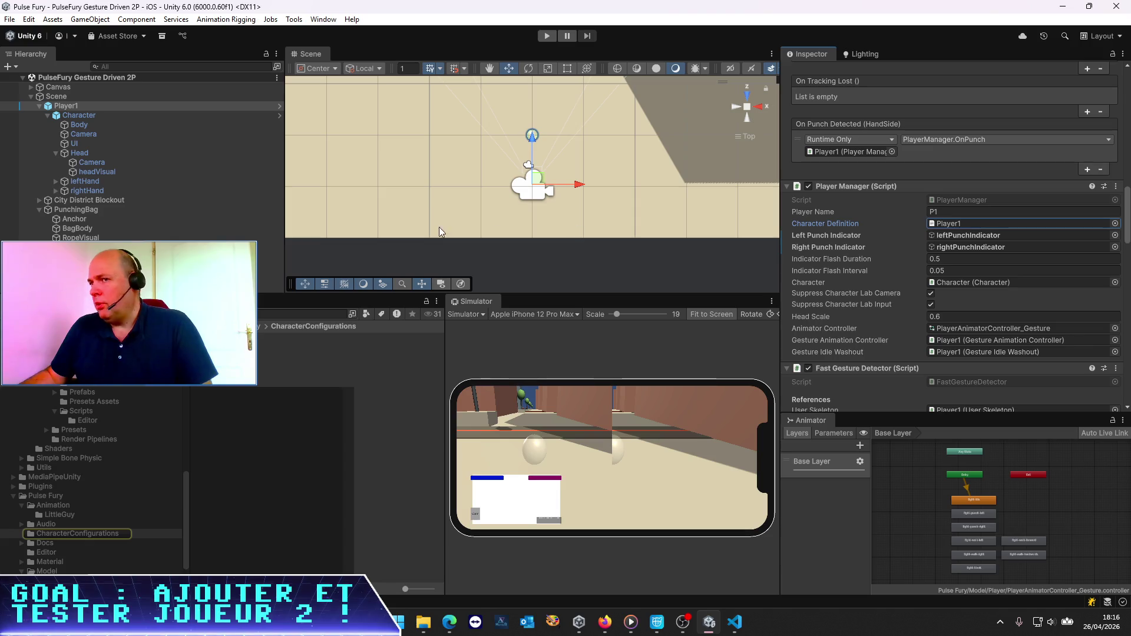
{"action": "left_click", "coordinate": [251, 246]}
{"action": "left_click", "coordinate": [40, 106]}
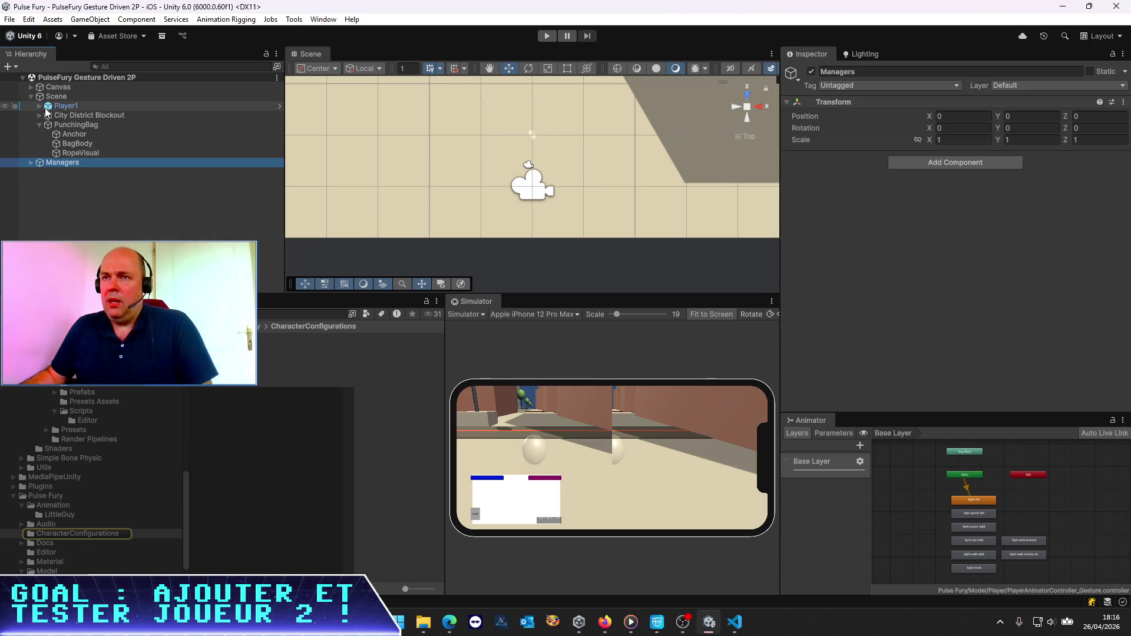
{"action": "left_click", "coordinate": [55, 108]}
{"action": "double_click", "coordinate": [55, 108]}
Step: Move Player1 to Position X -44
{"action": "scroll", "coordinate": [494, 244], "scroll_direction": "up", "scroll_amount": 5}
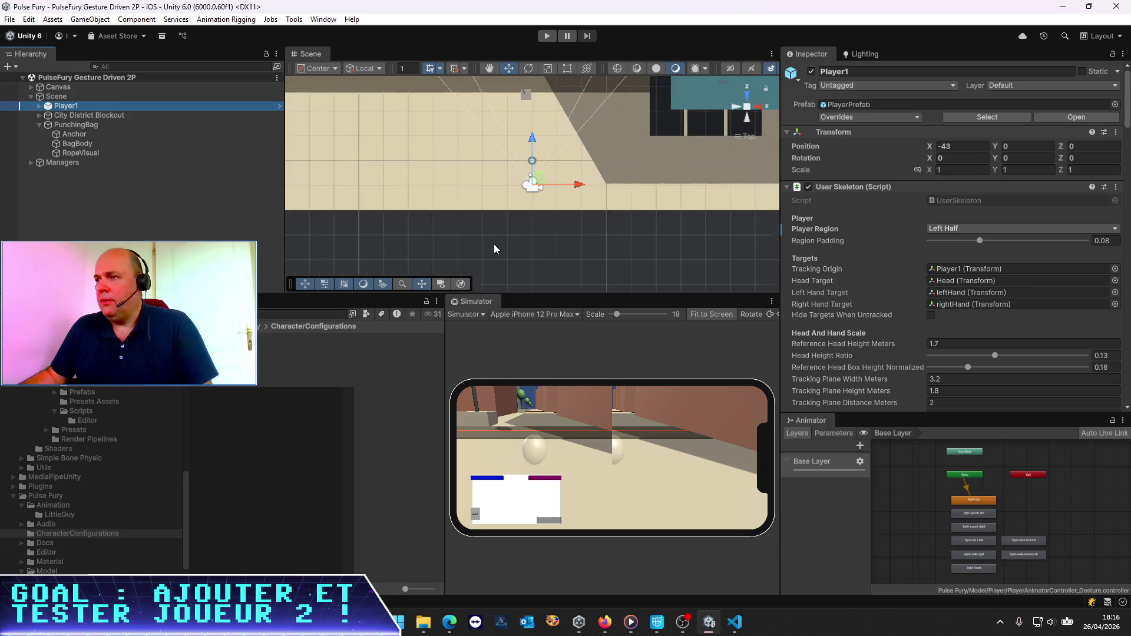
{"action": "left_click_drag", "start_coordinate": [572, 185], "coordinate": [554, 184]}
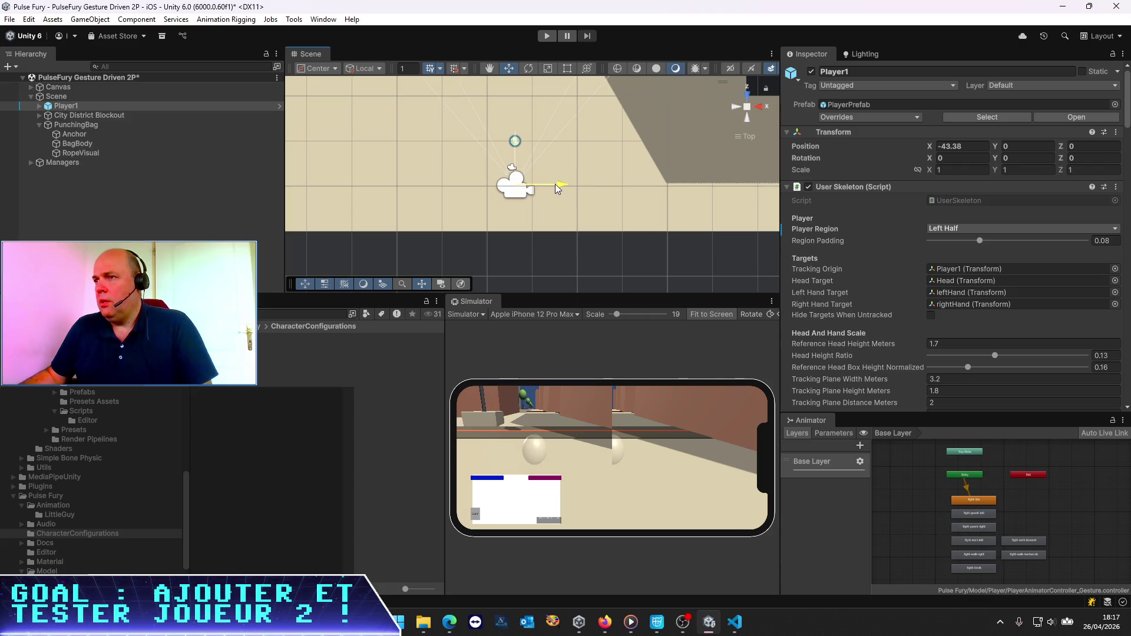
{"action": "left_click", "coordinate": [85, 170]}
{"action": "left_click", "coordinate": [66, 106]}
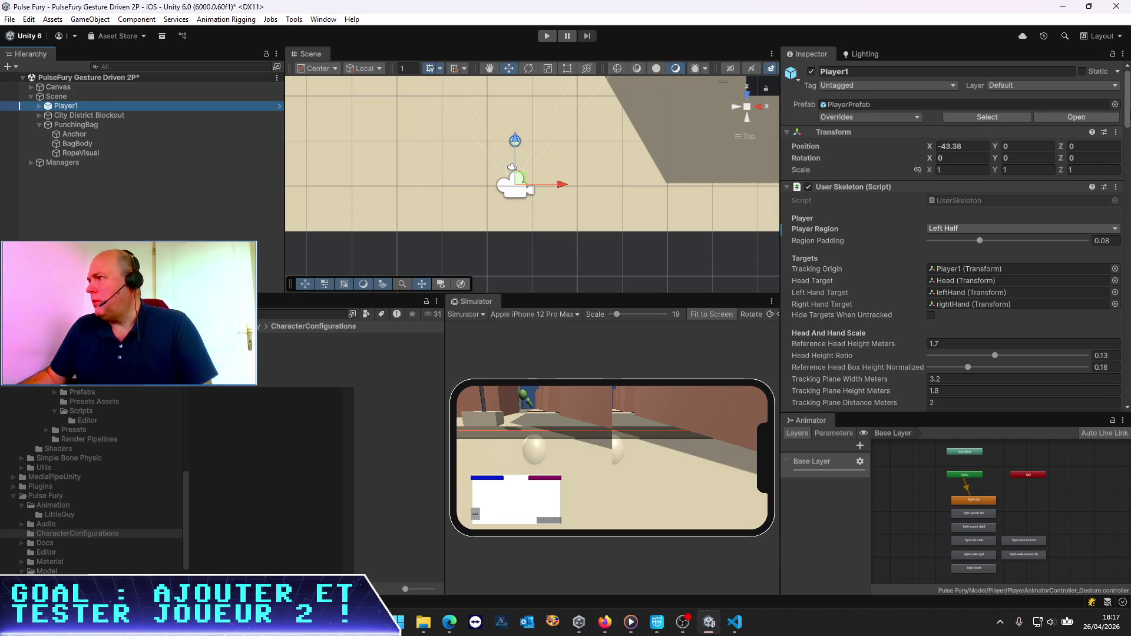
{"action": "left_click", "coordinate": [1127, 109]}
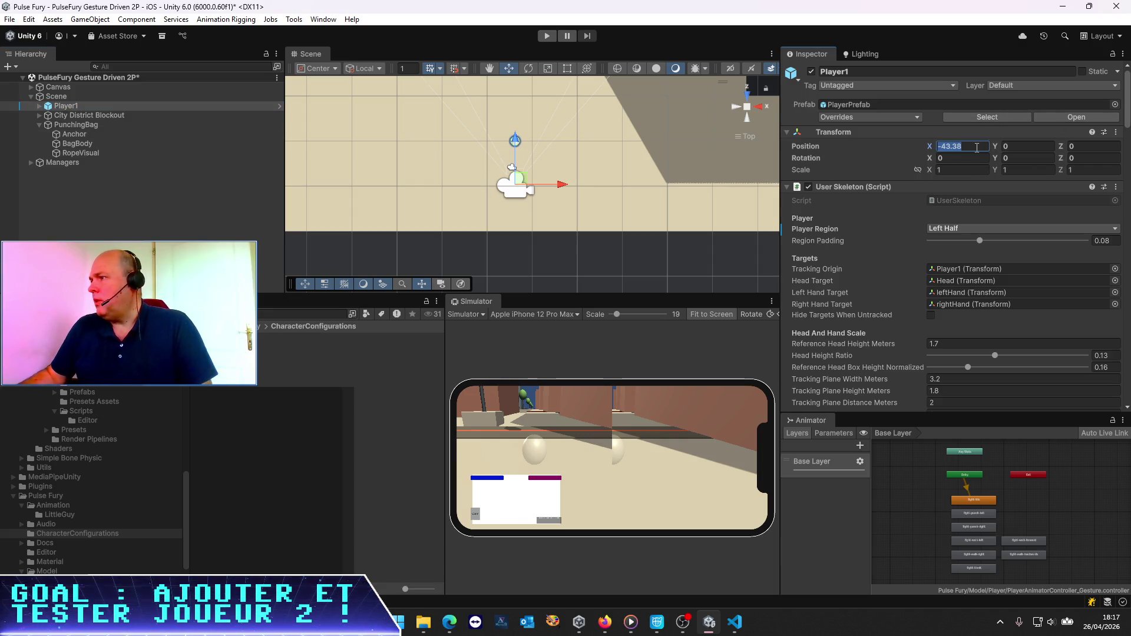
{"action": "left_click", "coordinate": [962, 145]}
{"action": "type", "text": "-44"}
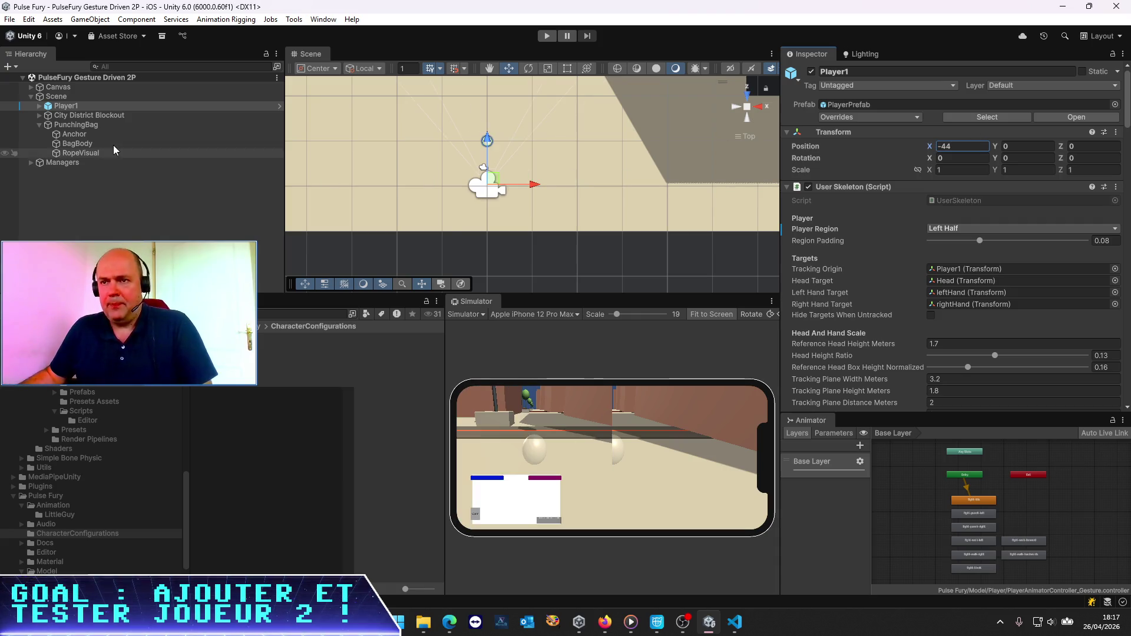
Step: Duplicate Player1, name the copy Player2, and set its Position X to -42
{"action": "left_click", "coordinate": [69, 112]}
{"action": "key", "text": "ctrl+y"}
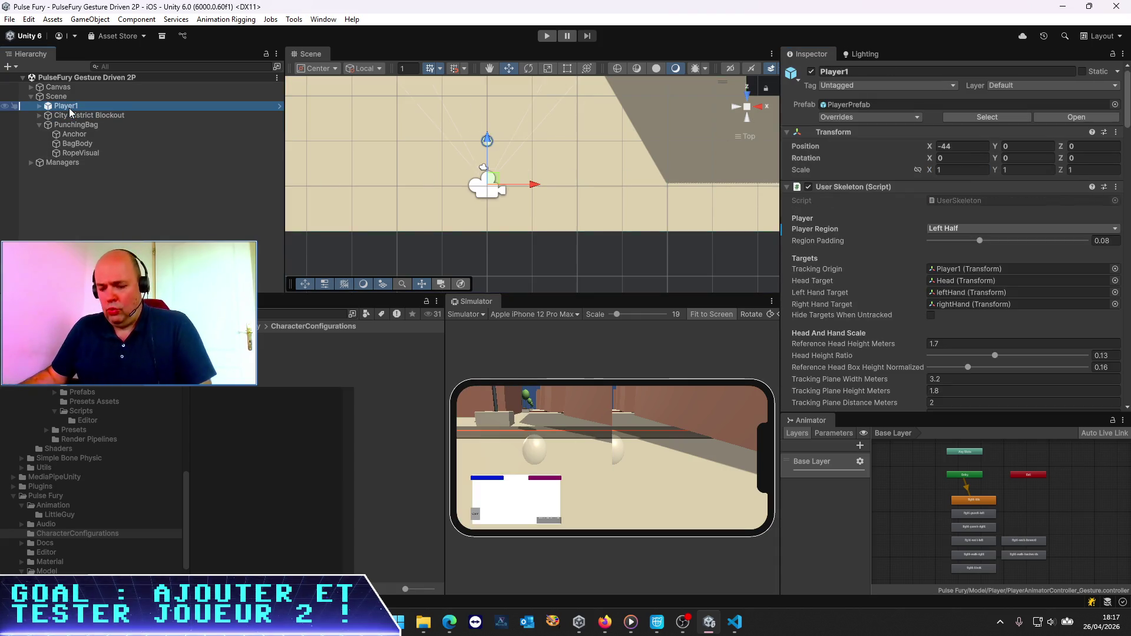
{"action": "left_click", "coordinate": [77, 117]}
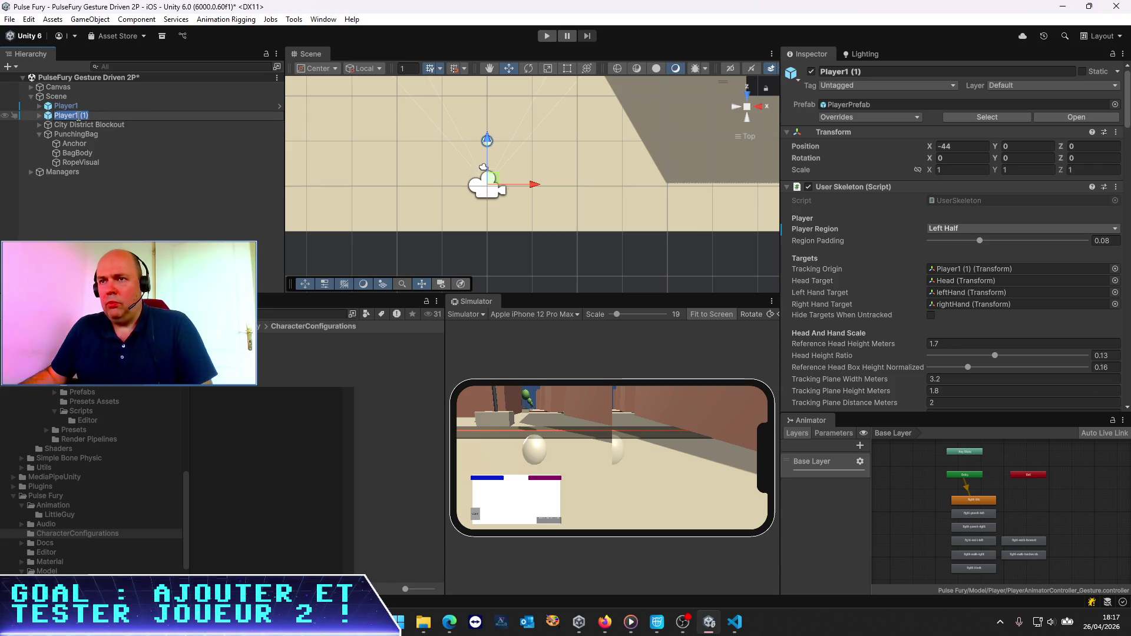
{"action": "type", "text": "2"}
{"action": "key", "text": "Return"}
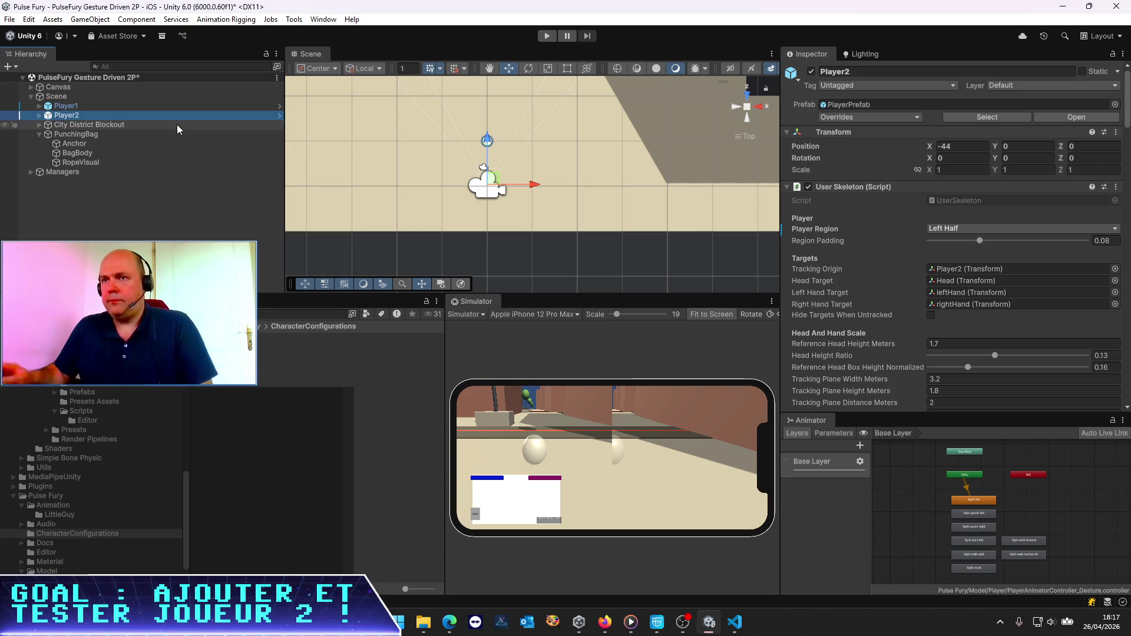
{"action": "left_click", "coordinate": [957, 150]}
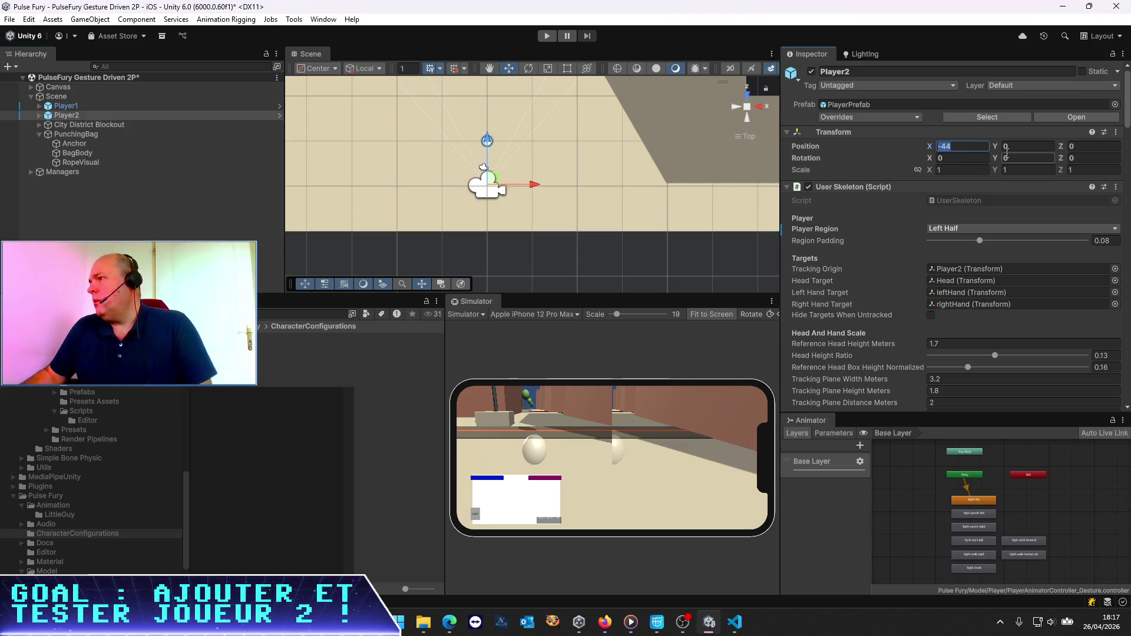
{"action": "key", "text": "BackSpace"}
{"action": "type", "text": "2"}
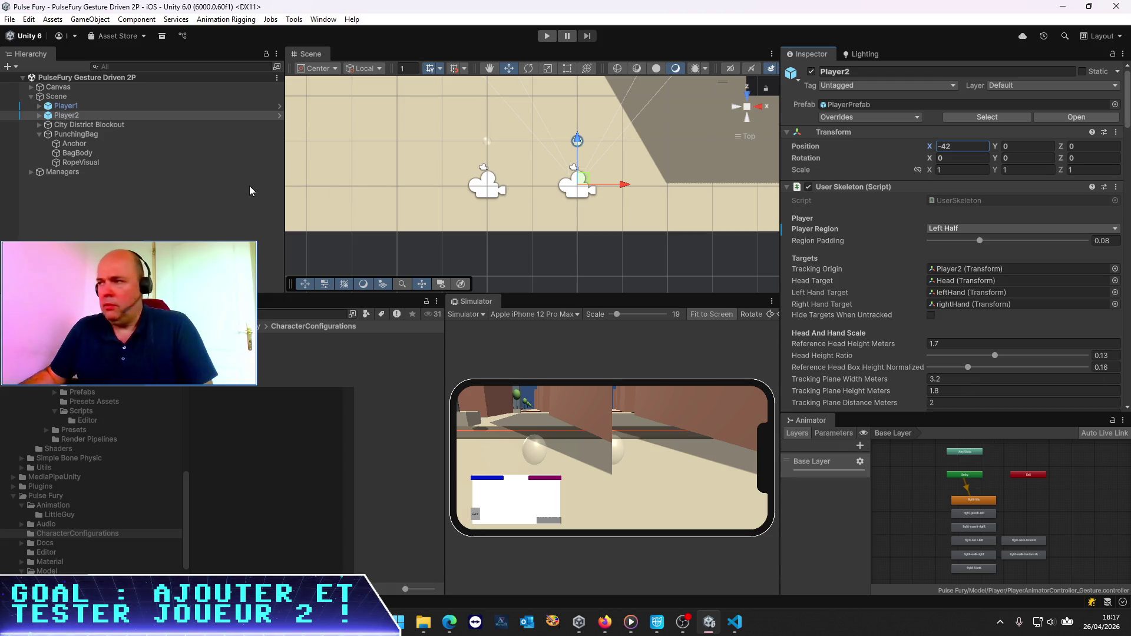
Step: Set Player2's Player Region to Right Half and assign the Player2 character definition asset
{"action": "left_click", "coordinate": [974, 225]}
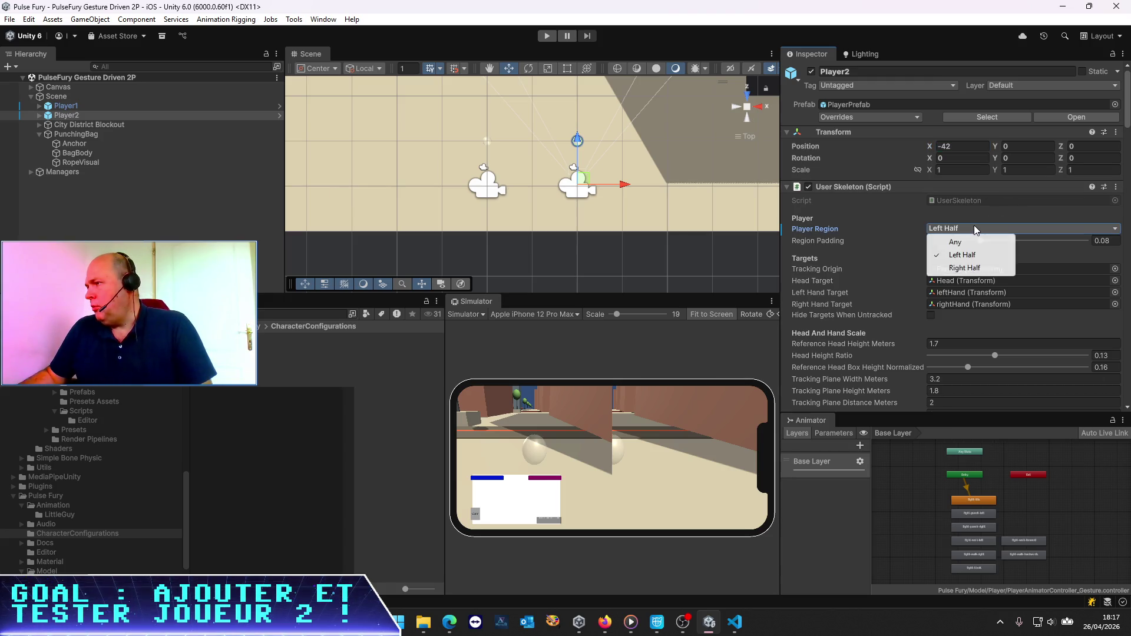
{"action": "left_click", "coordinate": [966, 268]}
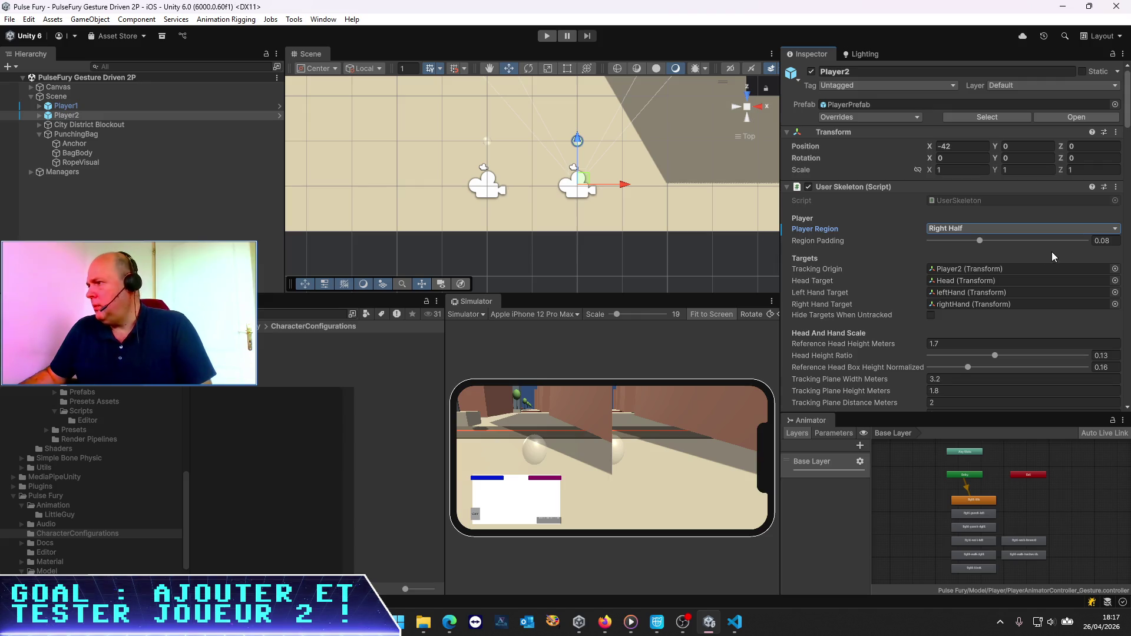
{"action": "scroll", "coordinate": [1036, 247], "scroll_direction": "down", "scroll_amount": 3}
{"action": "scroll", "coordinate": [969, 271], "scroll_direction": "down", "scroll_amount": 5}
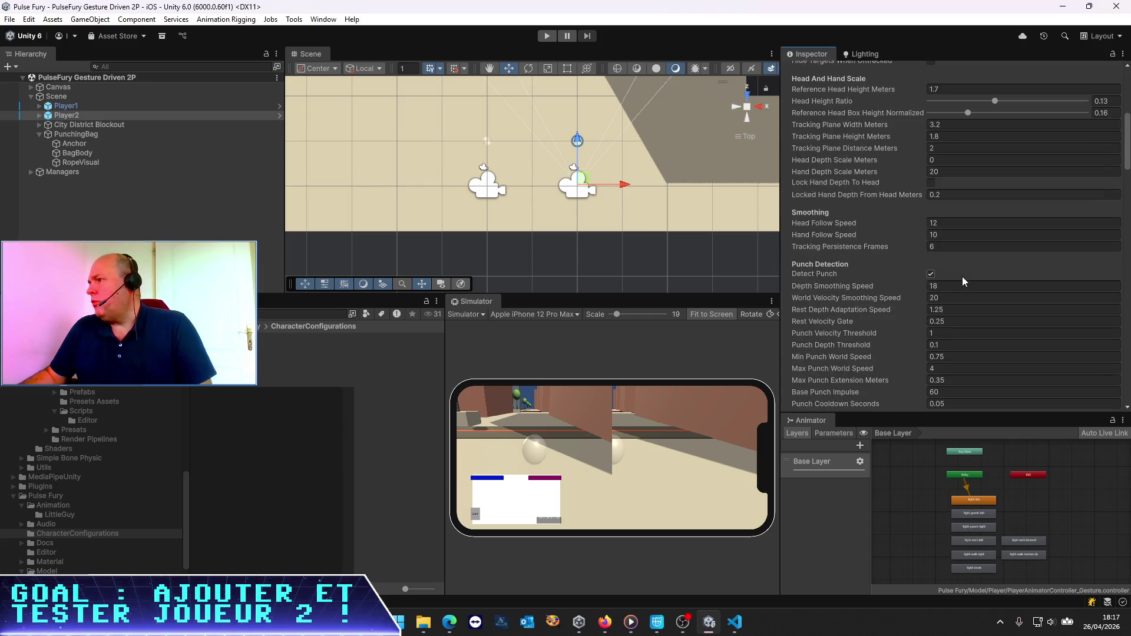
{"action": "scroll", "coordinate": [962, 277], "scroll_direction": "down", "scroll_amount": 10}
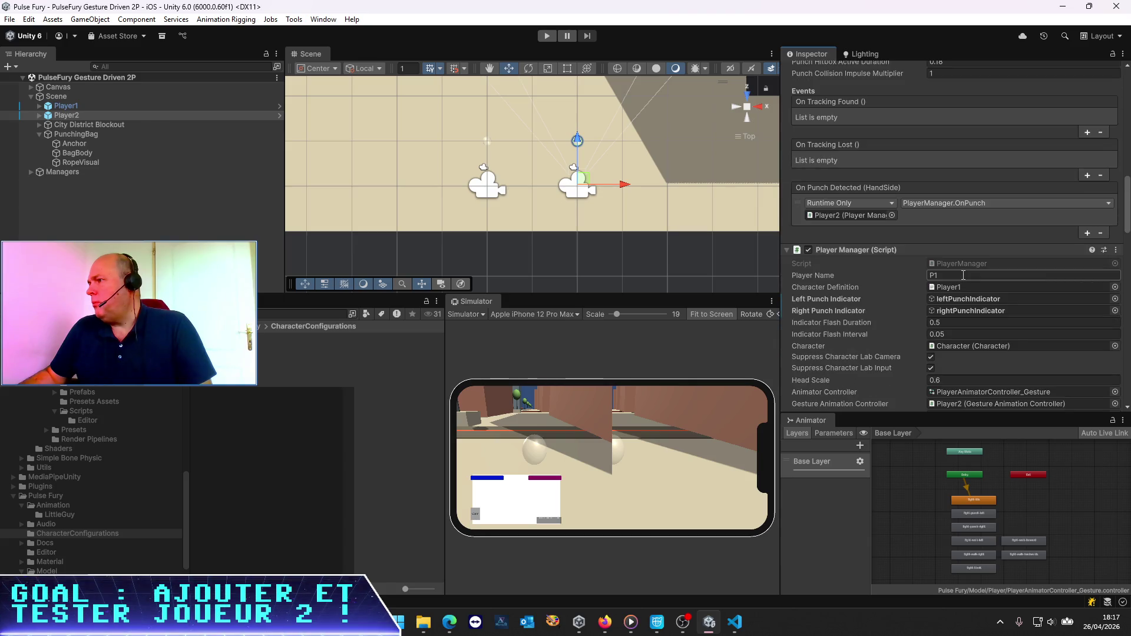
{"action": "left_click", "coordinate": [956, 286]}
{"action": "left_click_drag", "start_coordinate": [306, 346], "coordinate": [981, 290]}
Step: Save the scene and expand Player2 in the Hierarchy to reach its camera
{"action": "key", "text": "ctrl+s"}
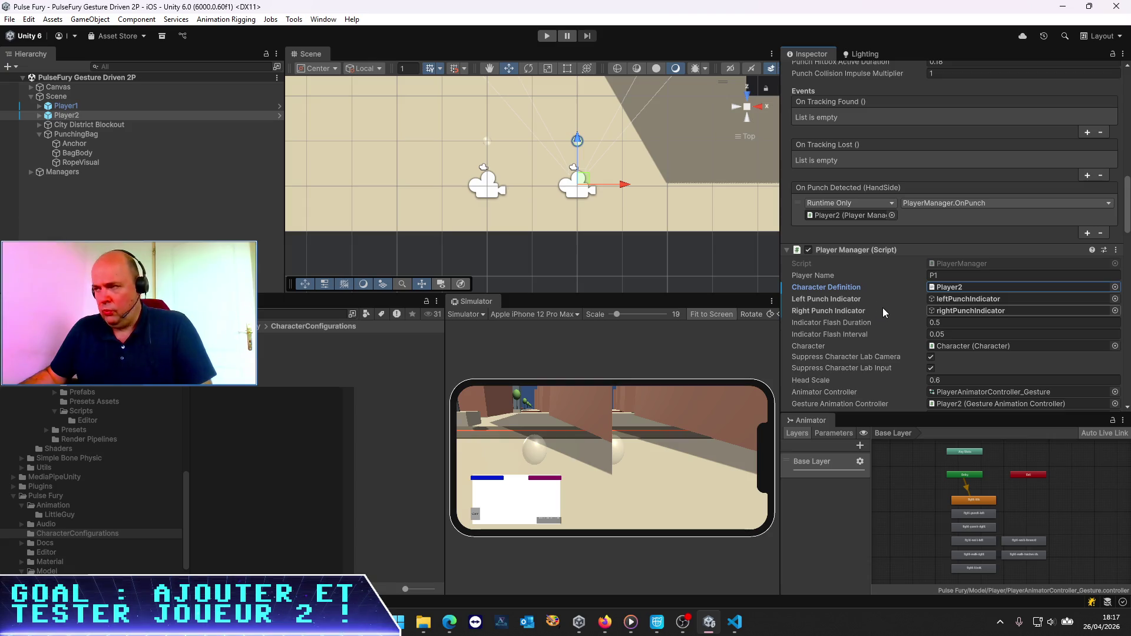
{"action": "left_click", "coordinate": [43, 116]}
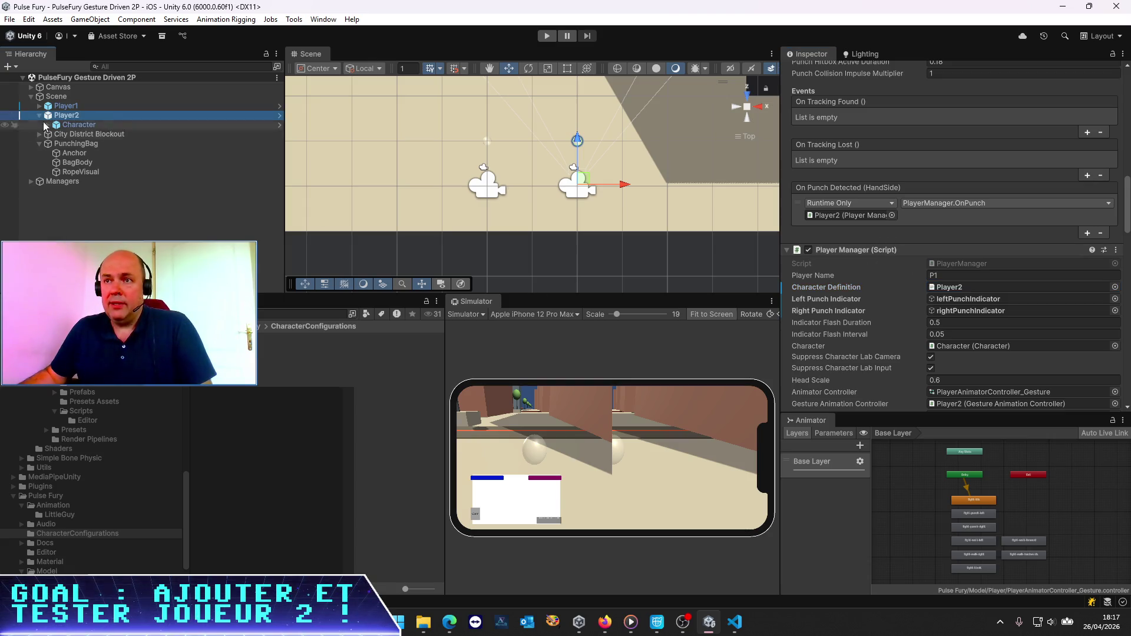
{"action": "key", "text": "Right"}
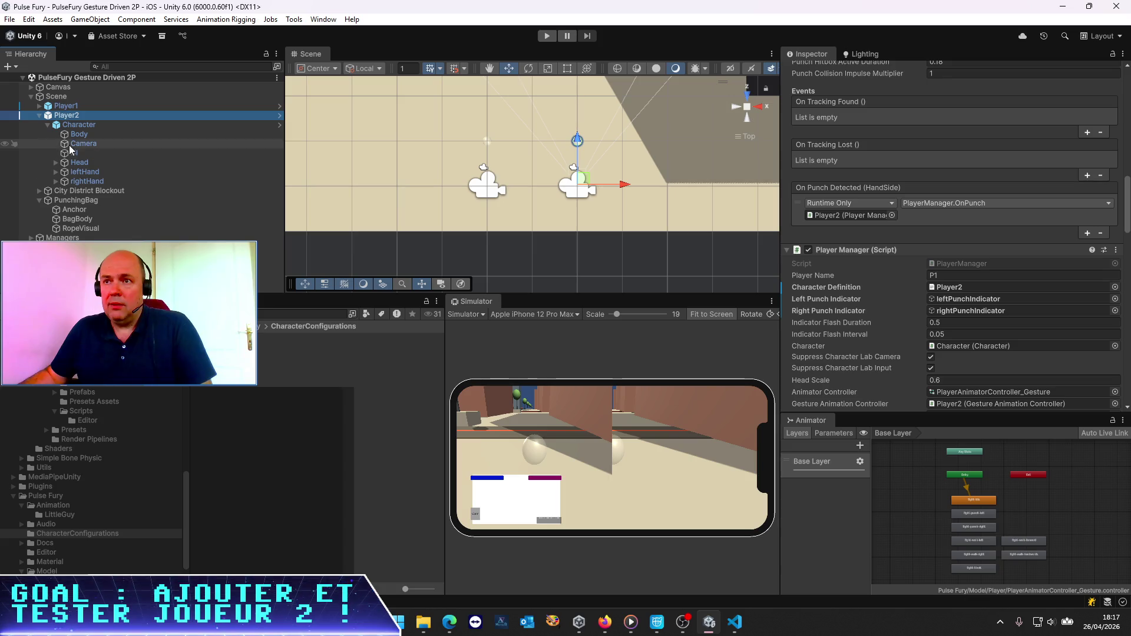
{"action": "left_click", "coordinate": [73, 145]}
Step: Select the Camera under Player2 > Character > Head and set its Viewport Rect X to 0.5
{"action": "left_click", "coordinate": [49, 125]}
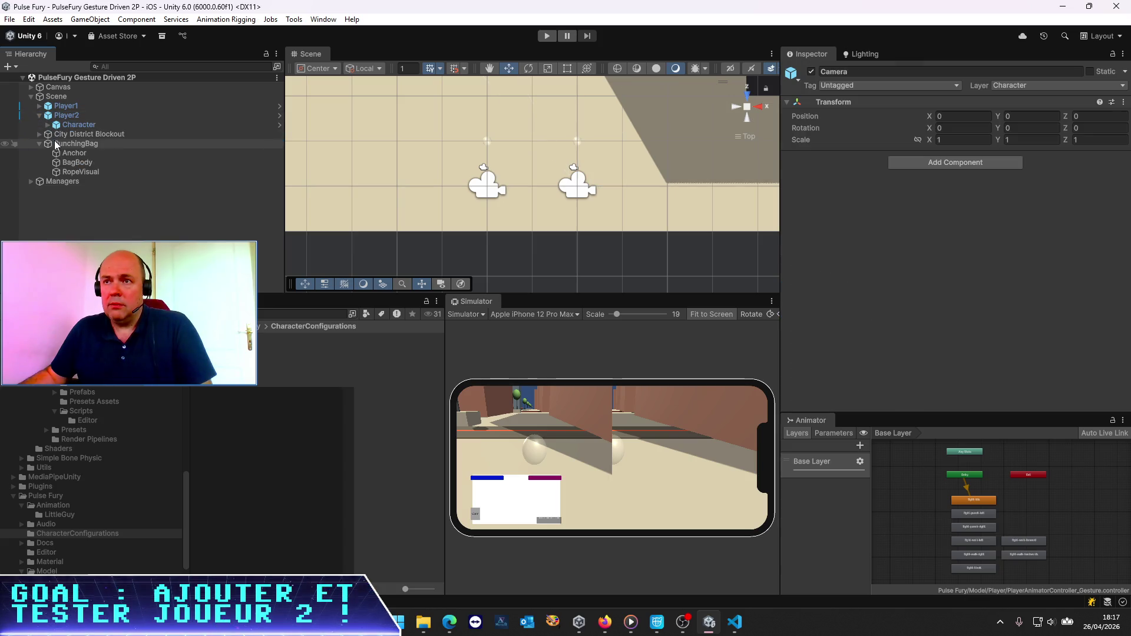
{"action": "key", "text": "Left"}
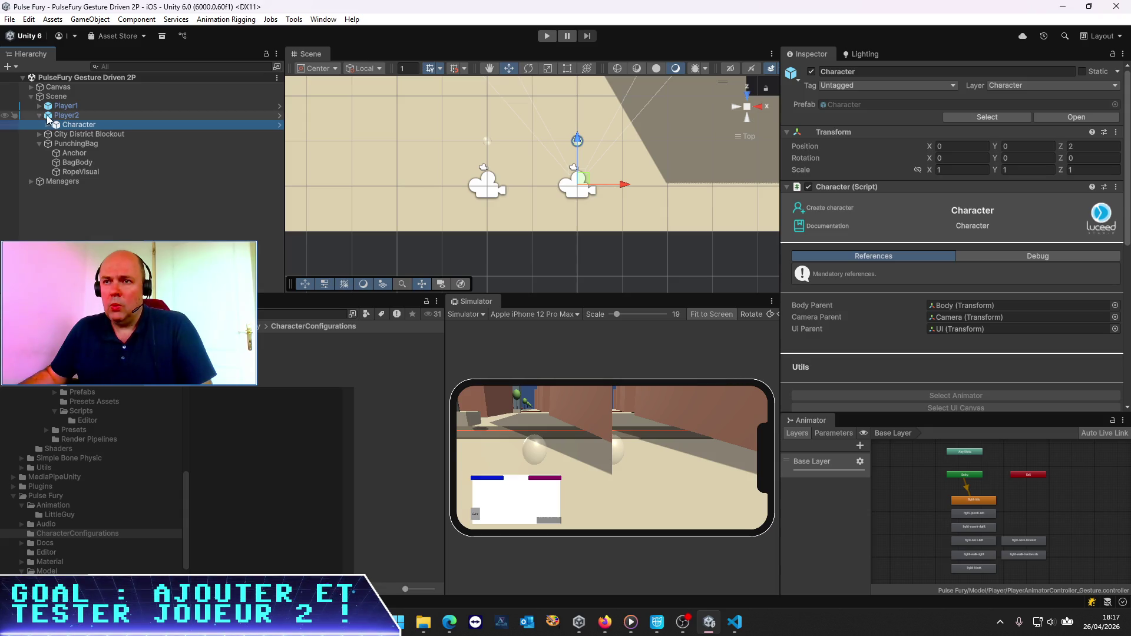
{"action": "left_click", "coordinate": [39, 106]}
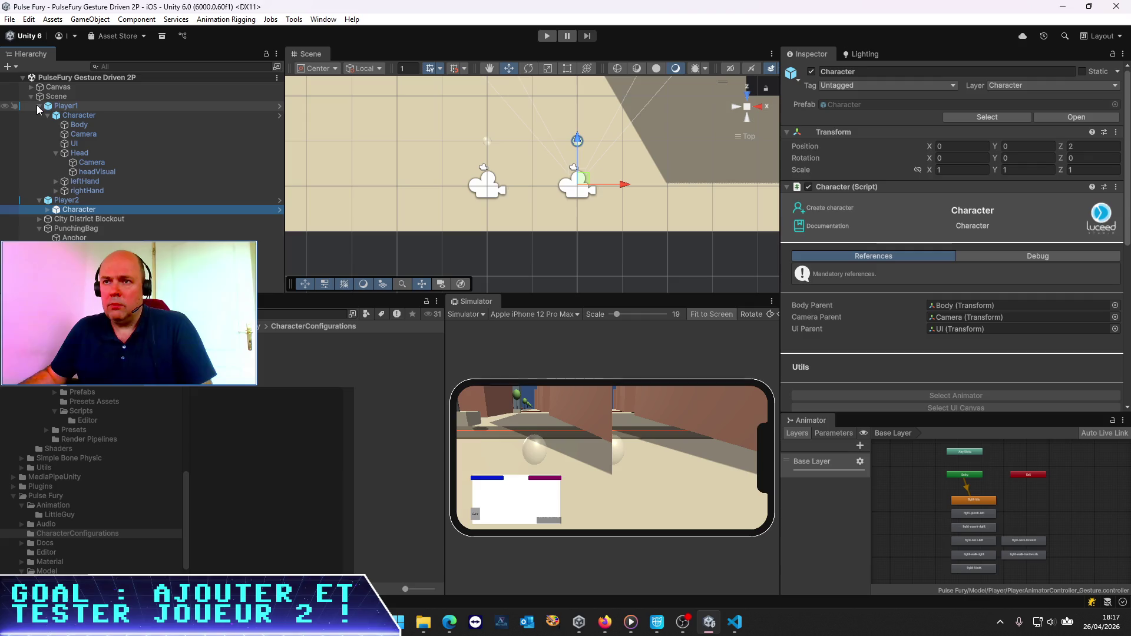
{"action": "left_click", "coordinate": [39, 106]}
{"action": "left_click", "coordinate": [47, 125]}
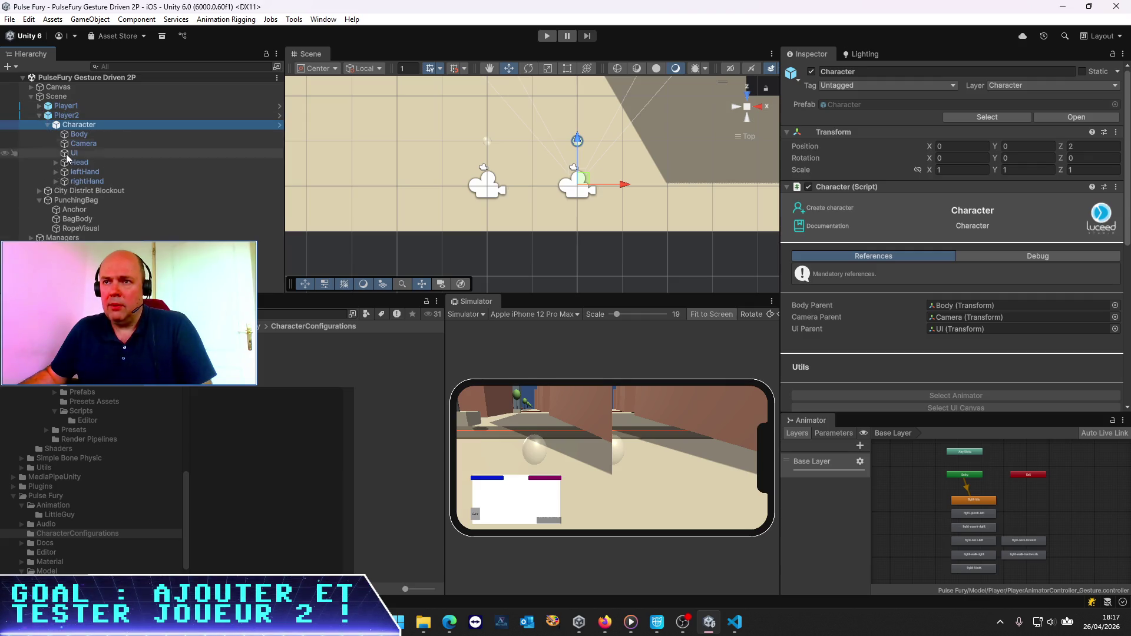
{"action": "left_click", "coordinate": [56, 162]}
{"action": "left_click", "coordinate": [92, 172]}
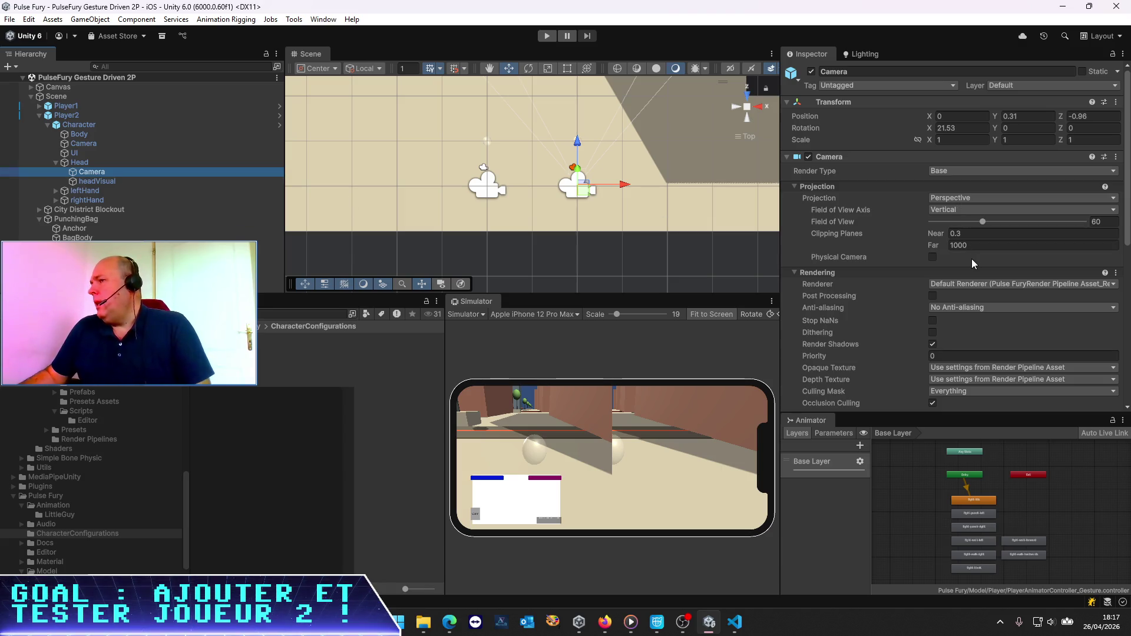
{"action": "scroll", "coordinate": [971, 259], "scroll_direction": "down", "scroll_amount": 10}
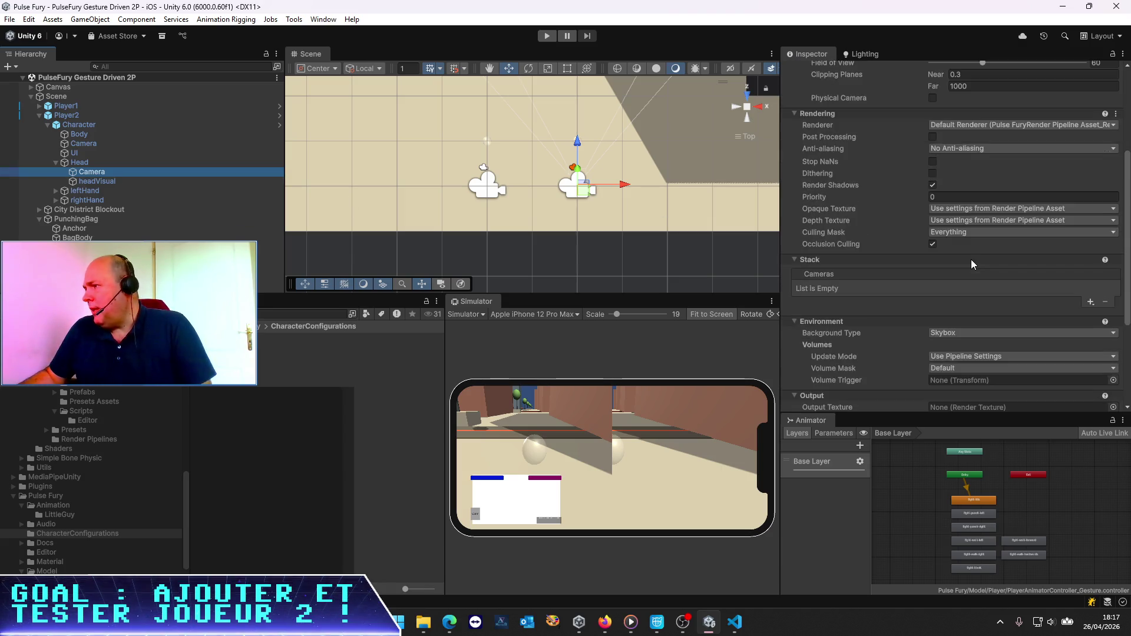
{"action": "left_click", "coordinate": [974, 291]}
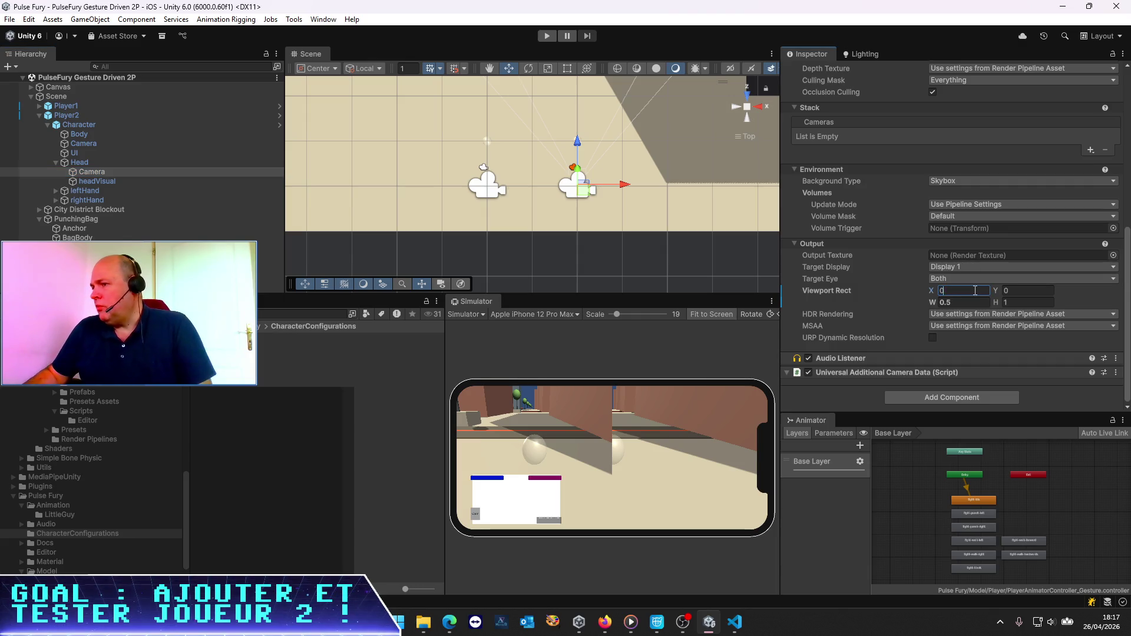
{"action": "type", "text": "0.5"}
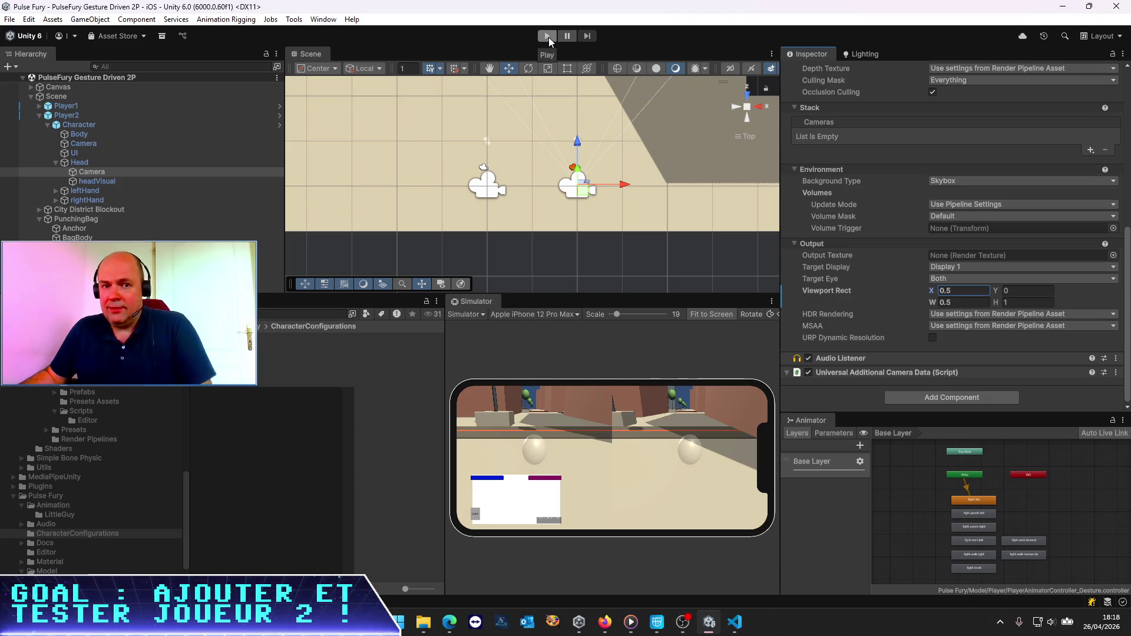
Step: Maximize the Simulator, play the game to test both split-screen players, then restore the Simulator size
{"action": "left_click", "coordinate": [772, 302]}
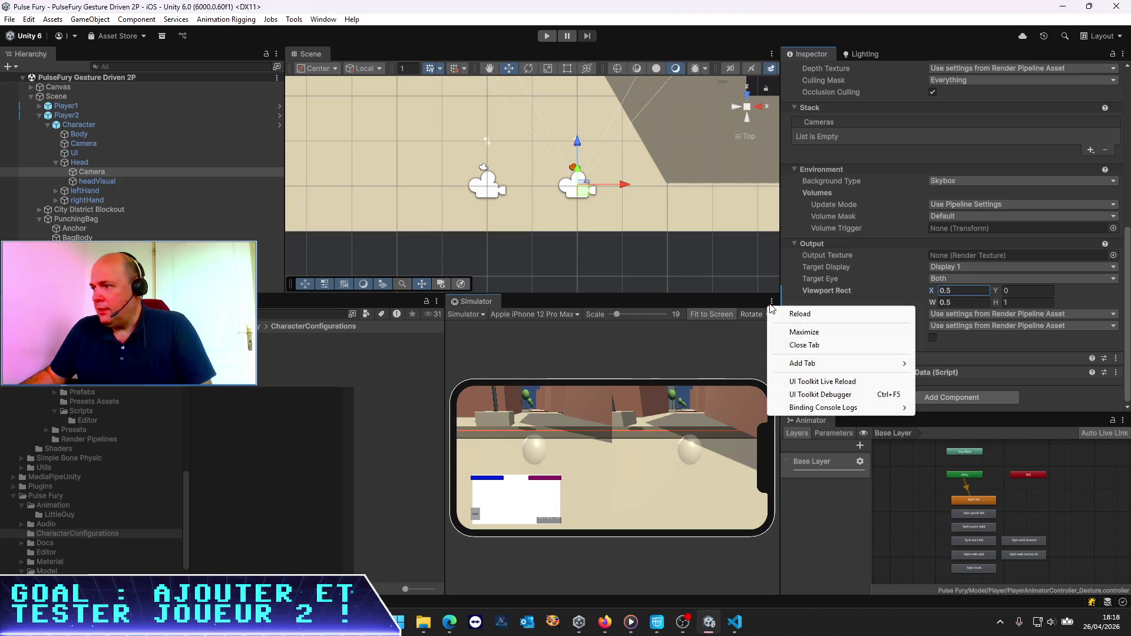
{"action": "left_click", "coordinate": [800, 328]}
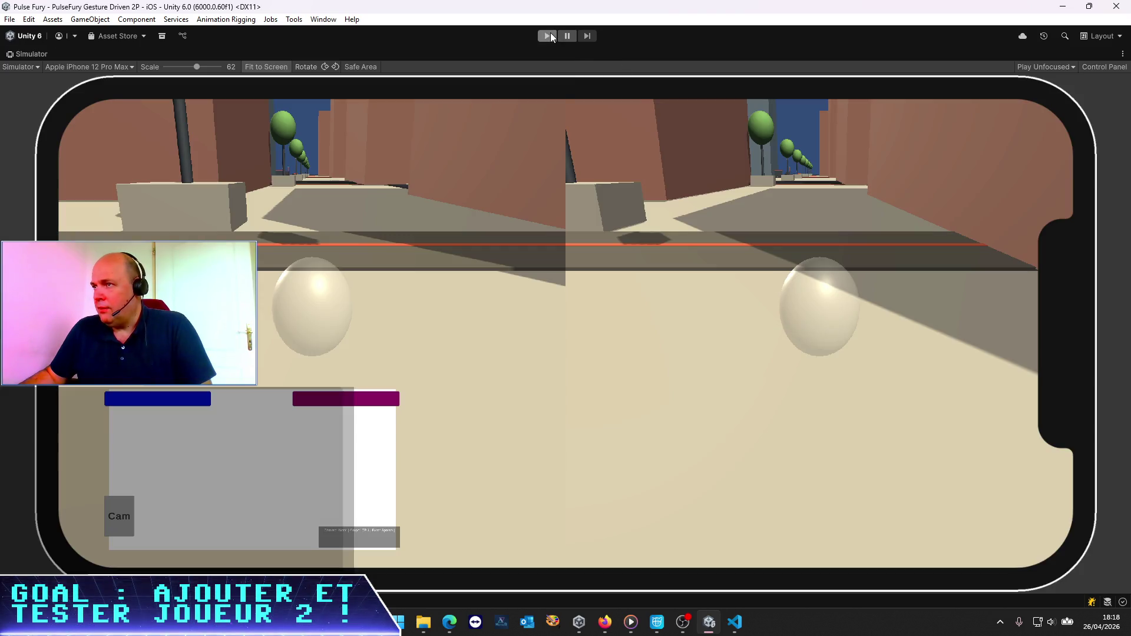
{"action": "left_click", "coordinate": [550, 34]}
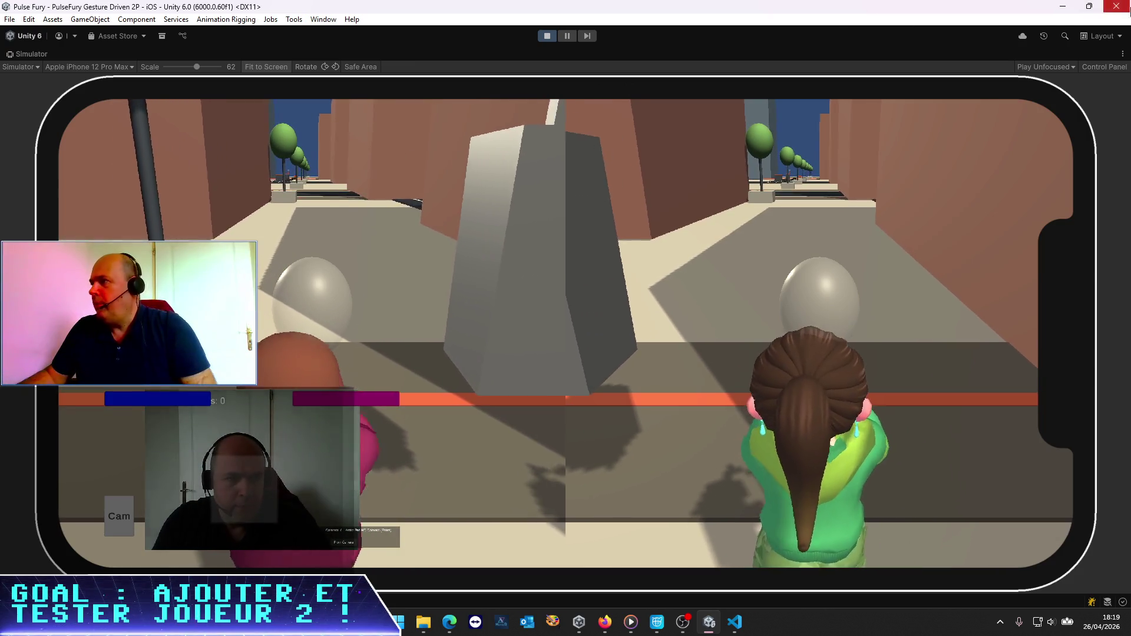
{"action": "left_click", "coordinate": [1122, 53]}
{"action": "left_click", "coordinate": [1032, 85]}
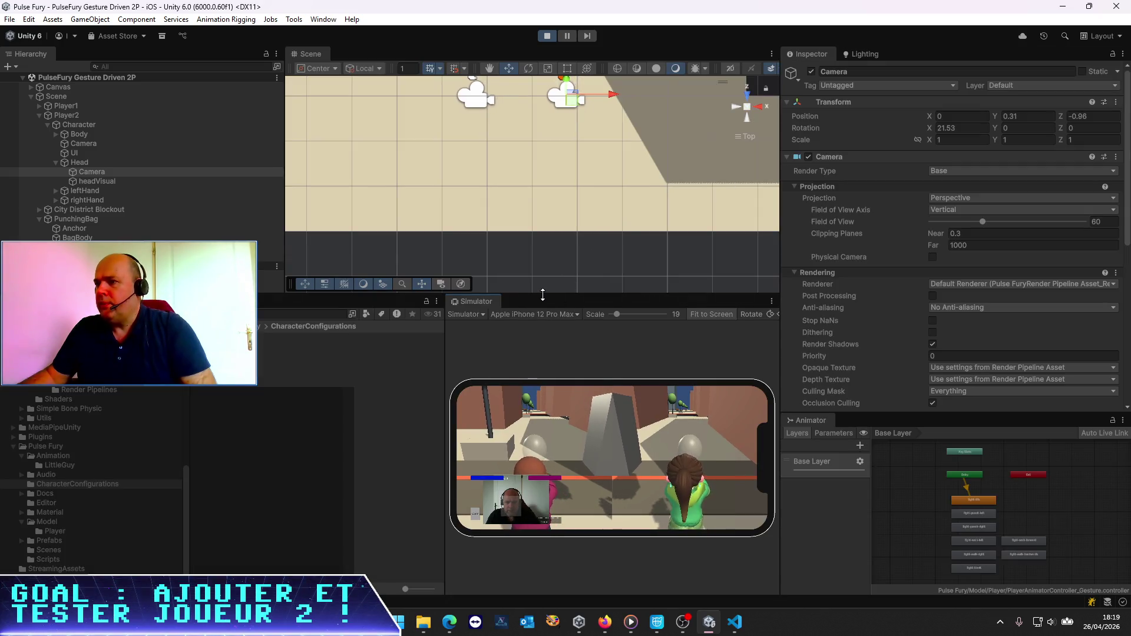
Step: Enlarge the Scene view, switch to perspective, and orbit to view both characters, framing the camera
{"action": "left_click_drag", "start_coordinate": [543, 295], "coordinate": [534, 364]}
{"action": "left_click", "coordinate": [744, 108]}
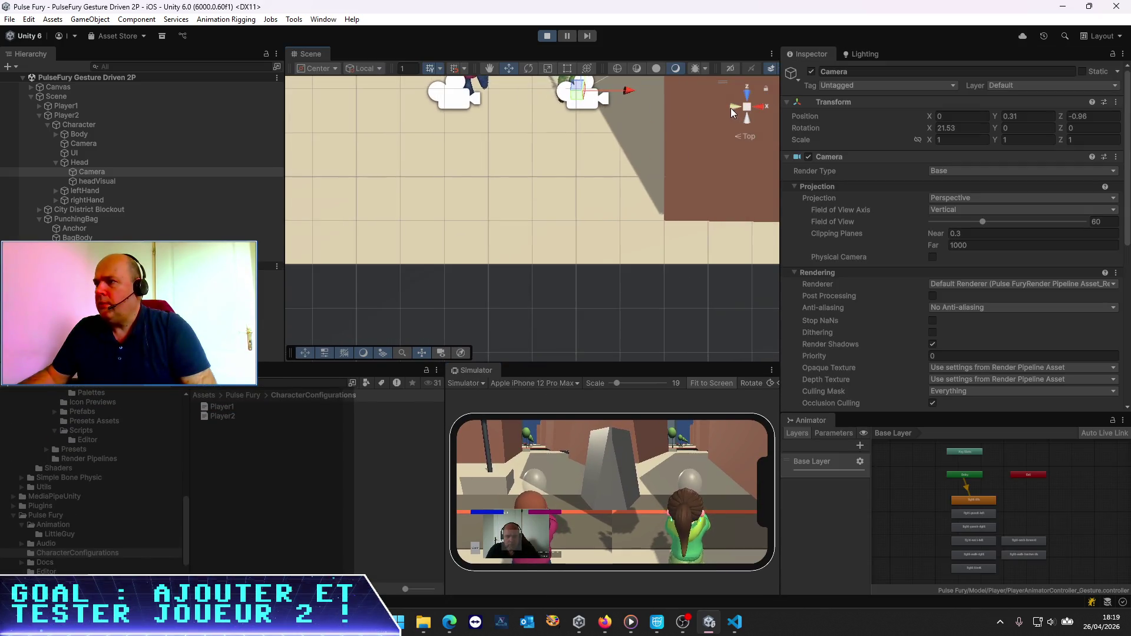
{"action": "mouse_move", "coordinate": [554, 239]}
{"action": "left_mouse_down"}
{"action": "mouse_move", "coordinate": [806, 185]}
{"action": "mouse_move", "coordinate": [691, 214]}
{"action": "mouse_move", "coordinate": [446, 217]}
{"action": "mouse_move", "coordinate": [509, 220]}
{"action": "mouse_move", "coordinate": [457, 218]}
{"action": "mouse_move", "coordinate": [474, 223]}
{"action": "left_mouse_up"}
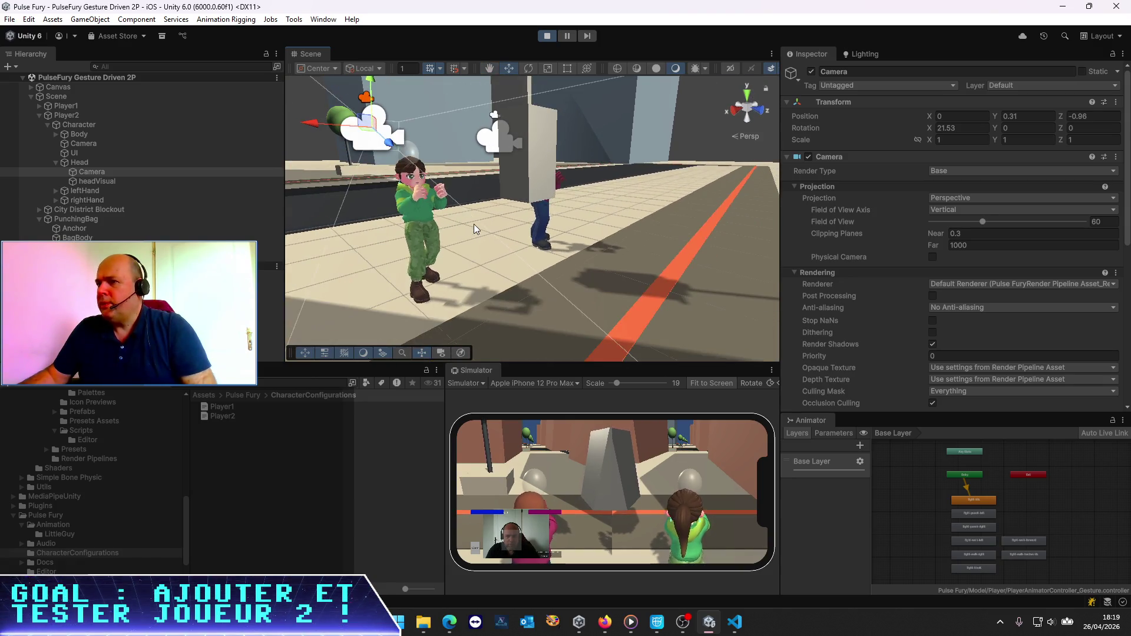
{"action": "scroll", "coordinate": [527, 206], "scroll_direction": "up", "scroll_amount": 3}
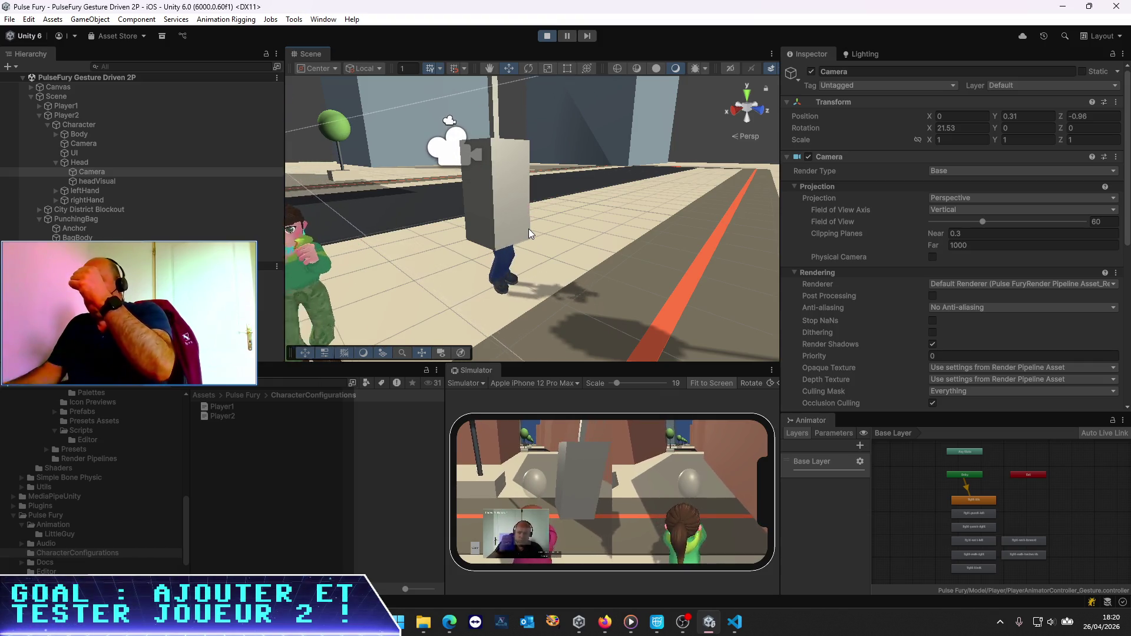
{"action": "left_click_drag", "start_coordinate": [595, 206], "coordinate": [525, 228]}
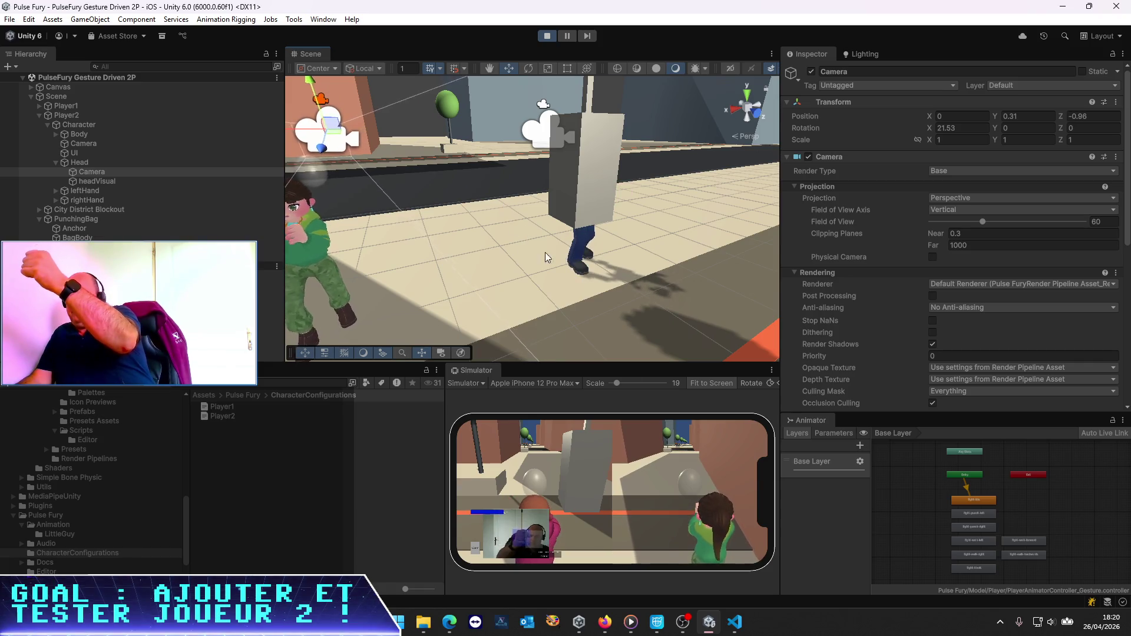
{"action": "key", "text": "f"}
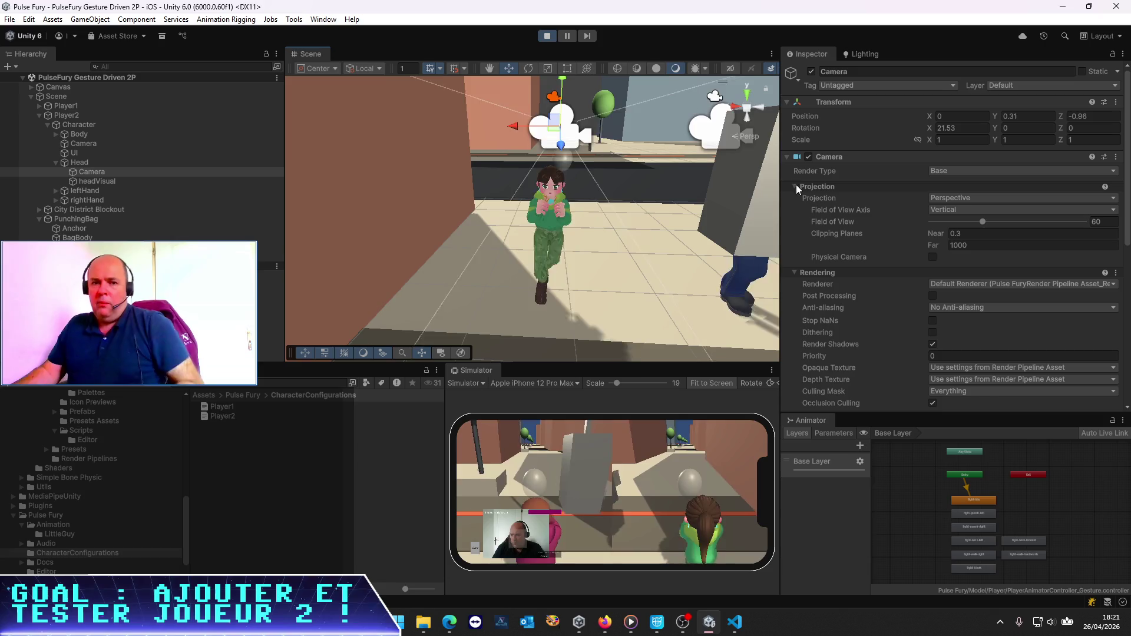
Step: Stop play mode and open the PulseFury Gesture Driven scene from Pulse Fury > Scenes
{"action": "left_click", "coordinate": [547, 36]}
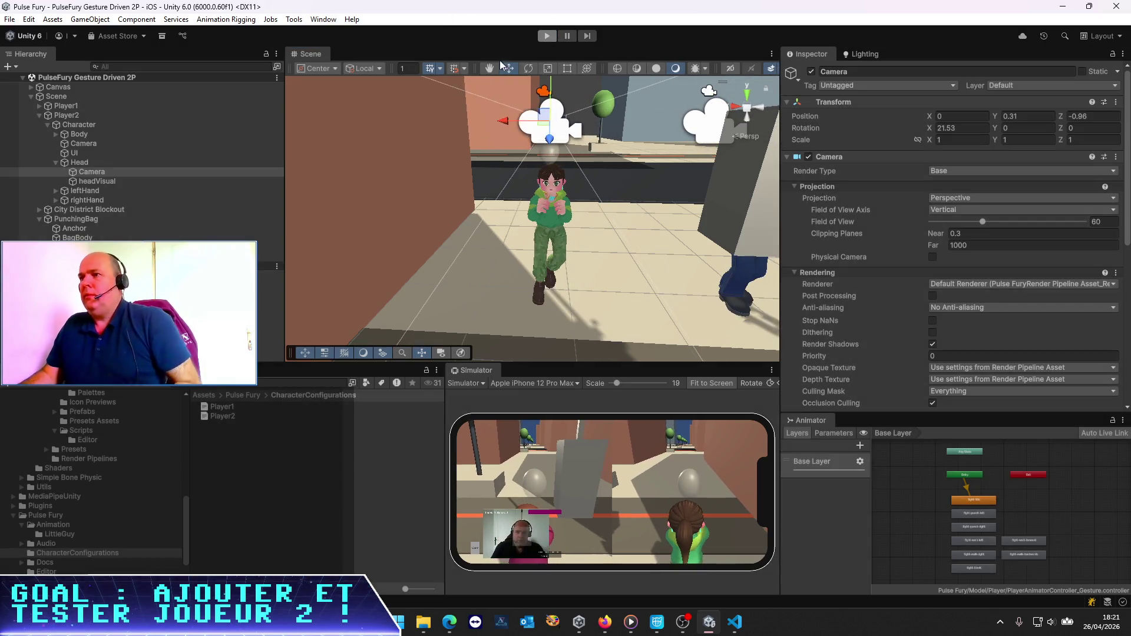
{"action": "left_click", "coordinate": [225, 408]}
{"action": "left_click", "coordinate": [243, 395]}
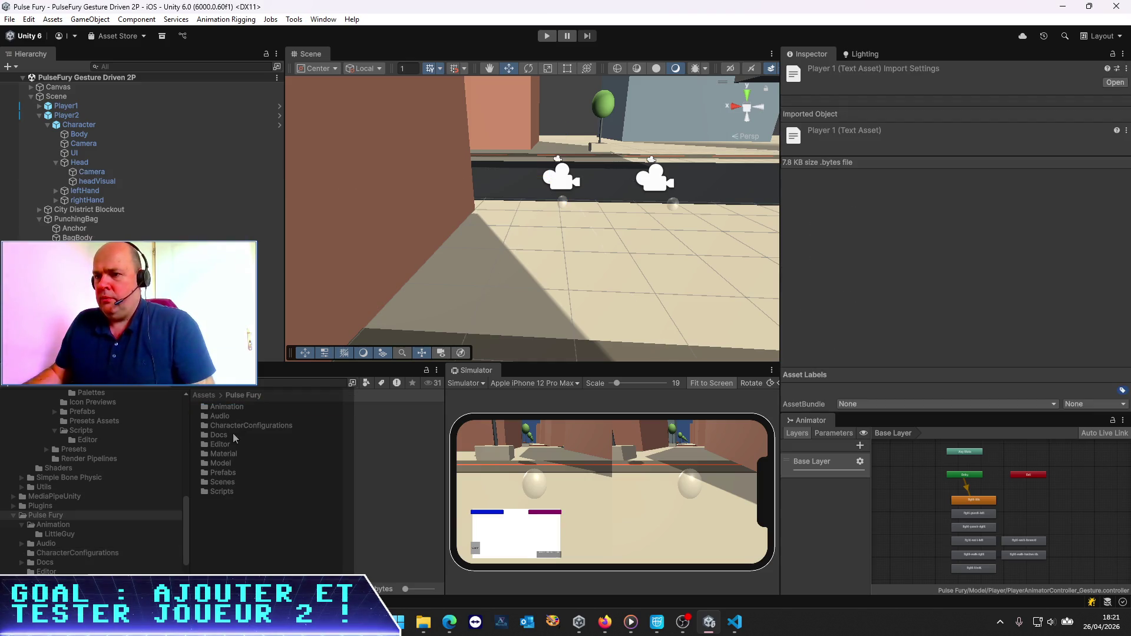
{"action": "double_click", "coordinate": [225, 484]}
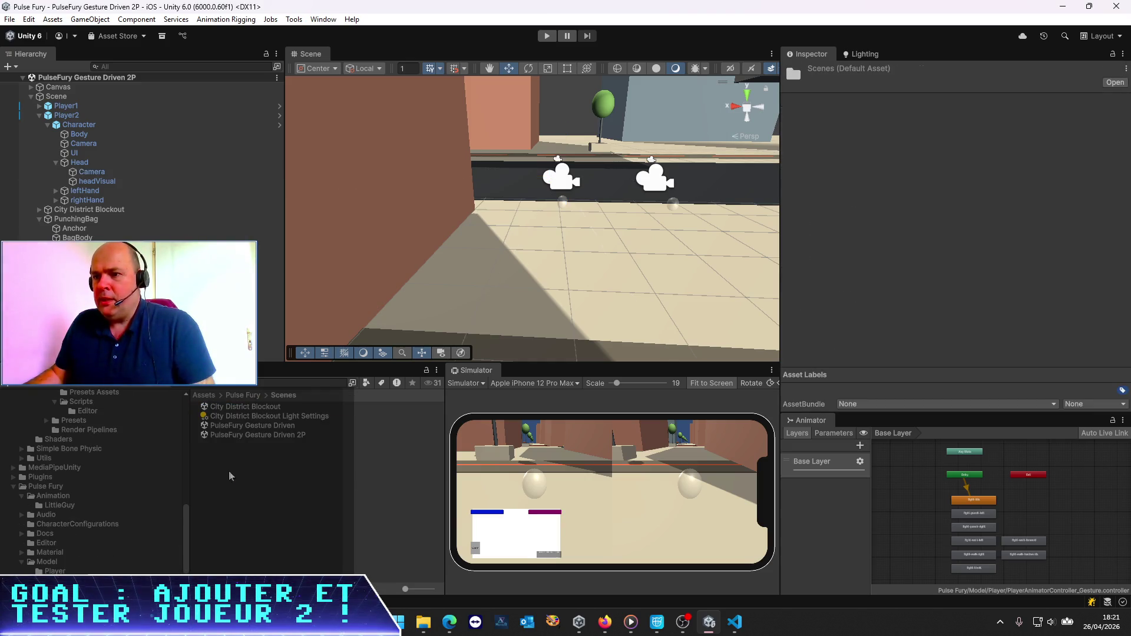
{"action": "double_click", "coordinate": [270, 425]}
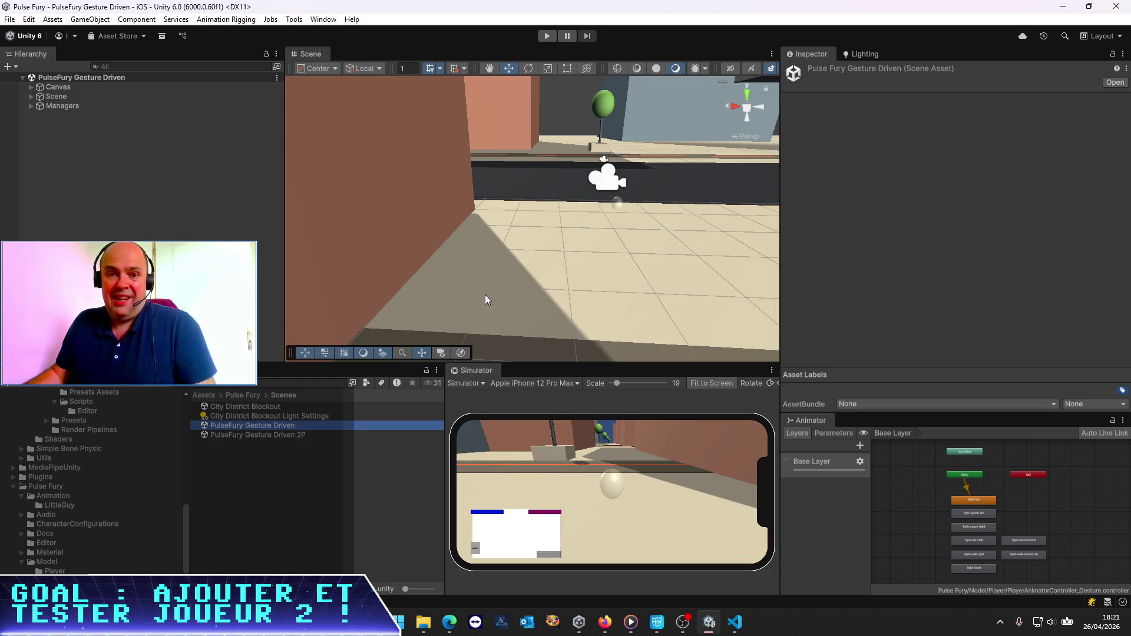
{"action": "left_click", "coordinate": [547, 36]}
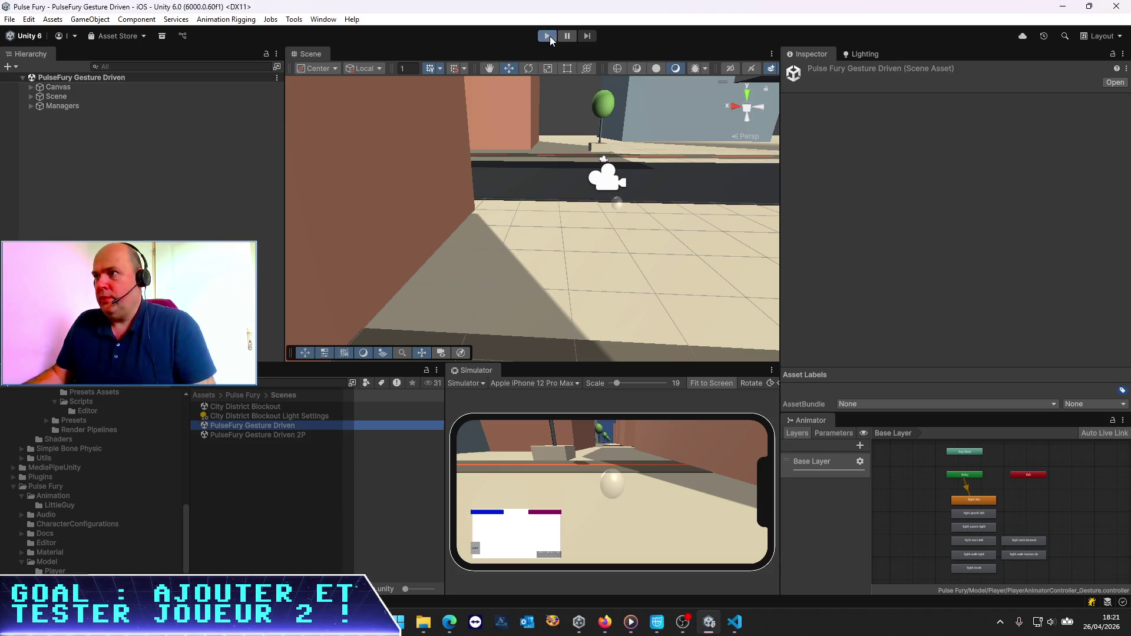